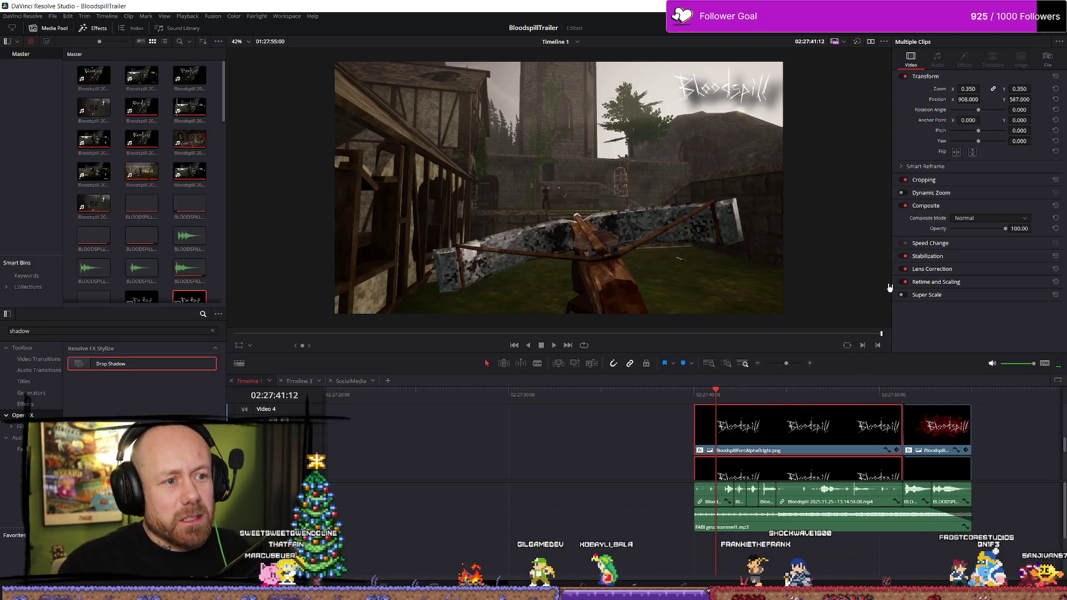
# Step: Select the BloodspillFontAlphaBright title clip and show its Drop Shadow effect (Strength 1.000, Blur 0.550)
pyautogui.scroll(-3, 833, 439)
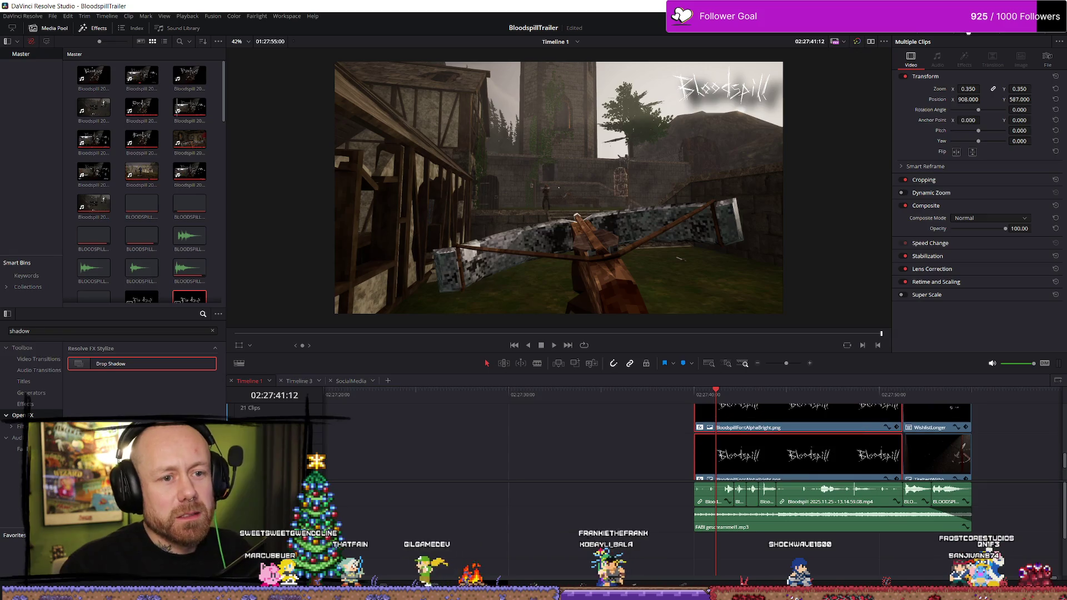
pyautogui.scroll(-2, 778, 455)
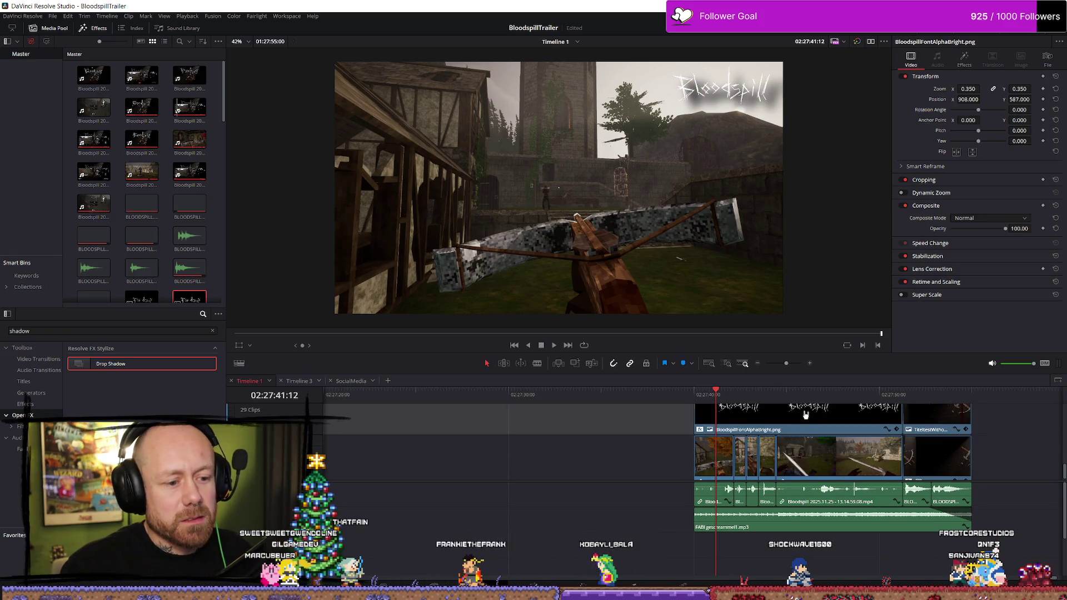
pyautogui.scroll(1, 811, 423)
pyautogui.click(837, 434)
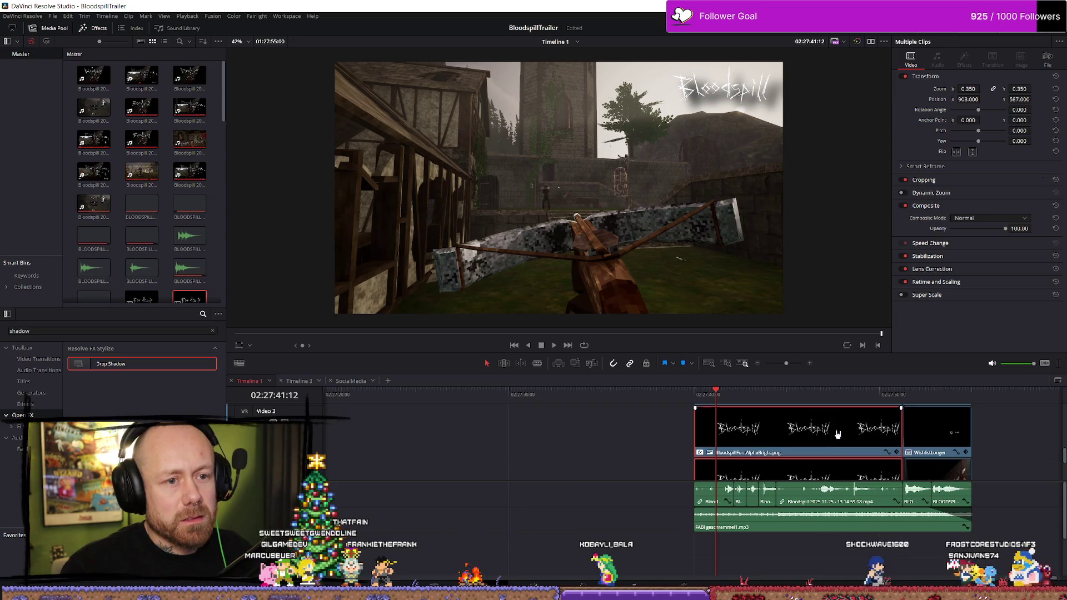
pyautogui.scroll(-1, 848, 435)
pyautogui.click(792, 466)
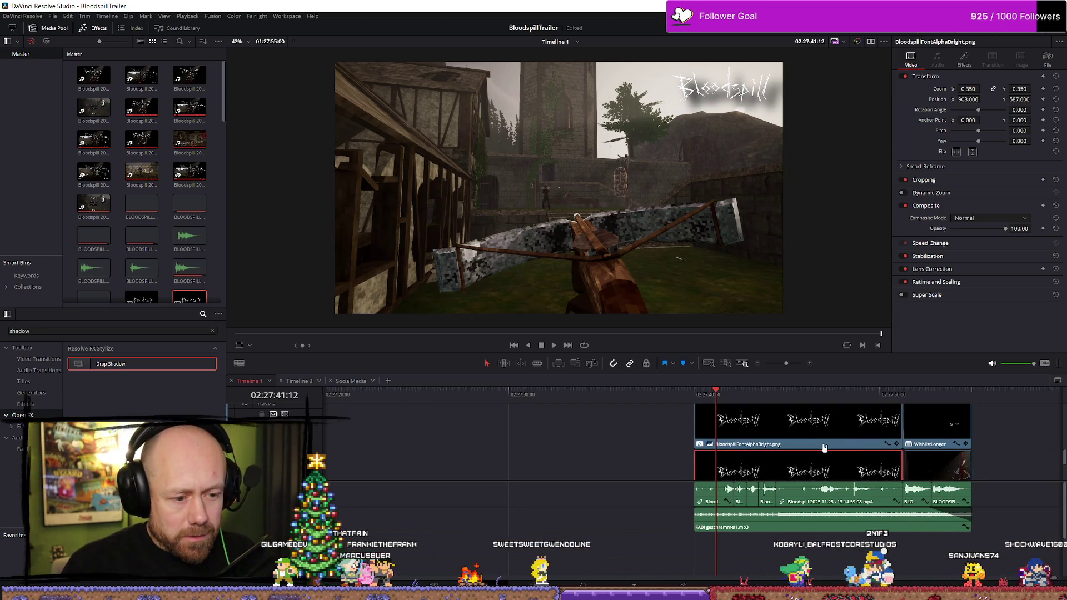
pyautogui.scroll(-2, 811, 445)
pyautogui.scroll(1, 811, 438)
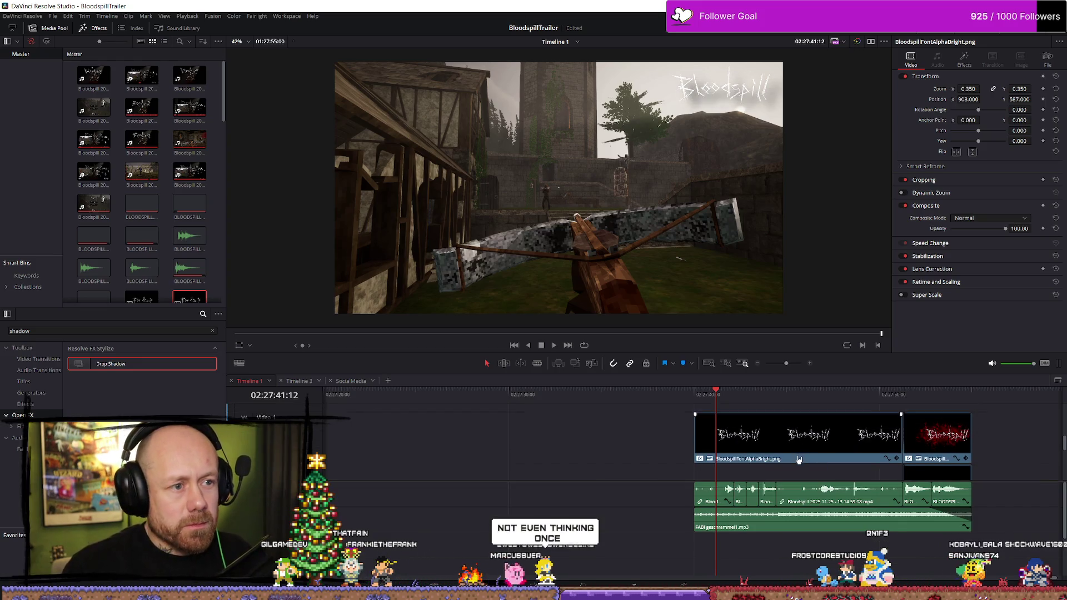
pyautogui.scroll(1, 798, 459)
pyautogui.click(964, 60)
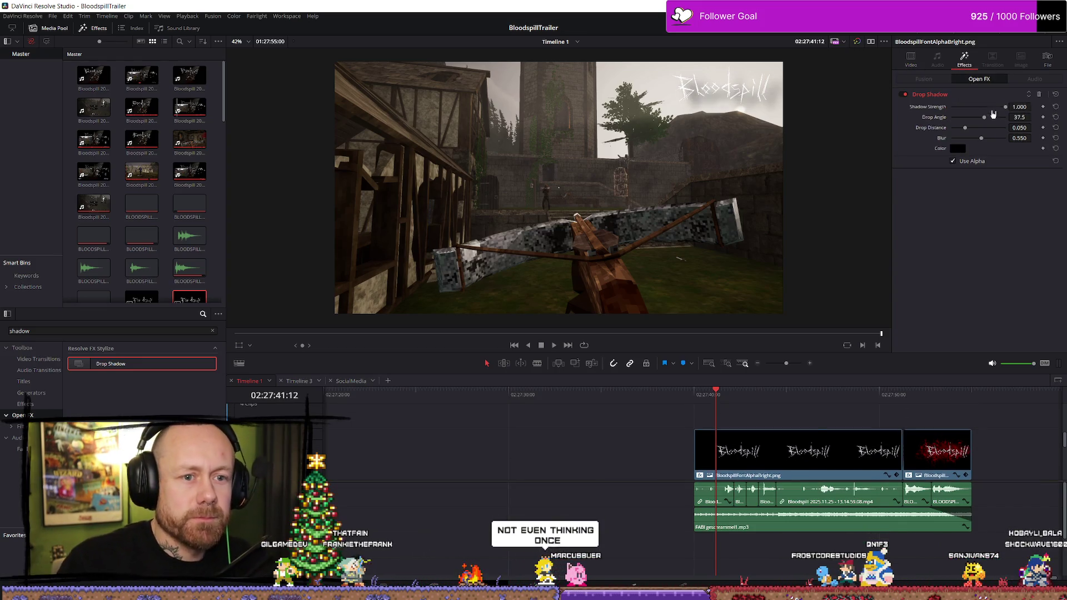
# Step: Tighten the title's drop shadow to angle 40.5, distance 0.006 and blur 0.271
pyautogui.moveTo(1008, 107); pyautogui.dragTo(950, 130)
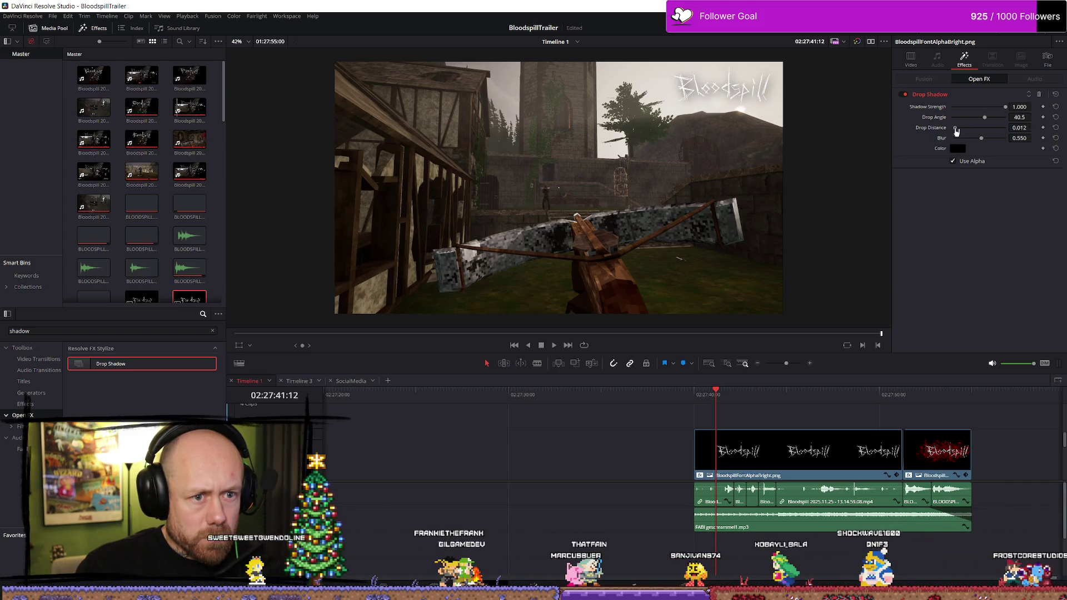
pyautogui.moveTo(982, 141)
pyautogui.mouseDown()
pyautogui.moveTo(950, 145)
pyautogui.moveTo(968, 148)
pyautogui.moveTo(954, 131)
pyautogui.mouseUp()
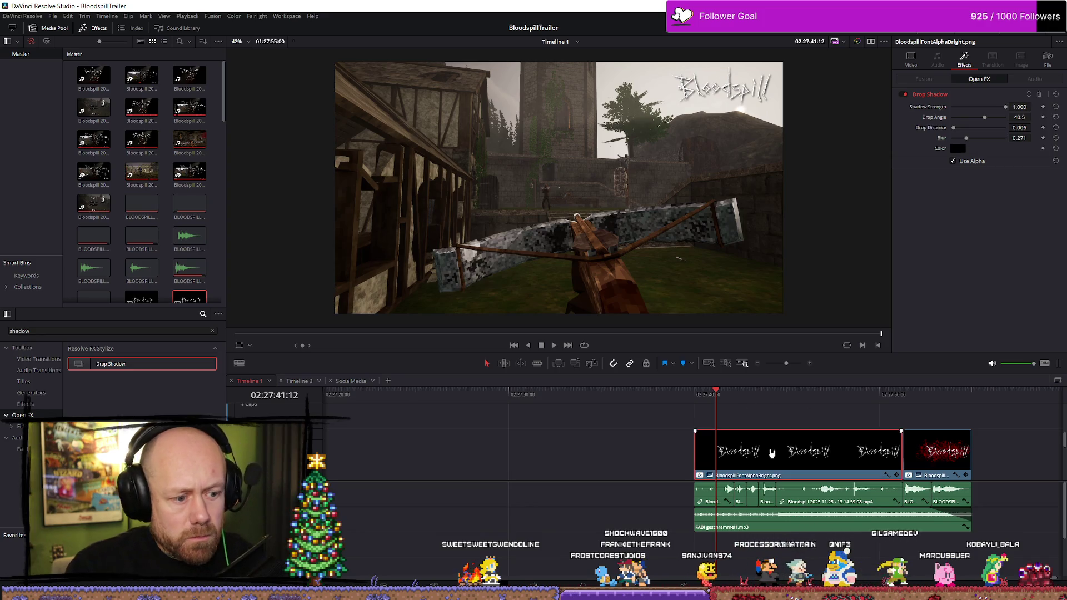
pyautogui.press('Up')
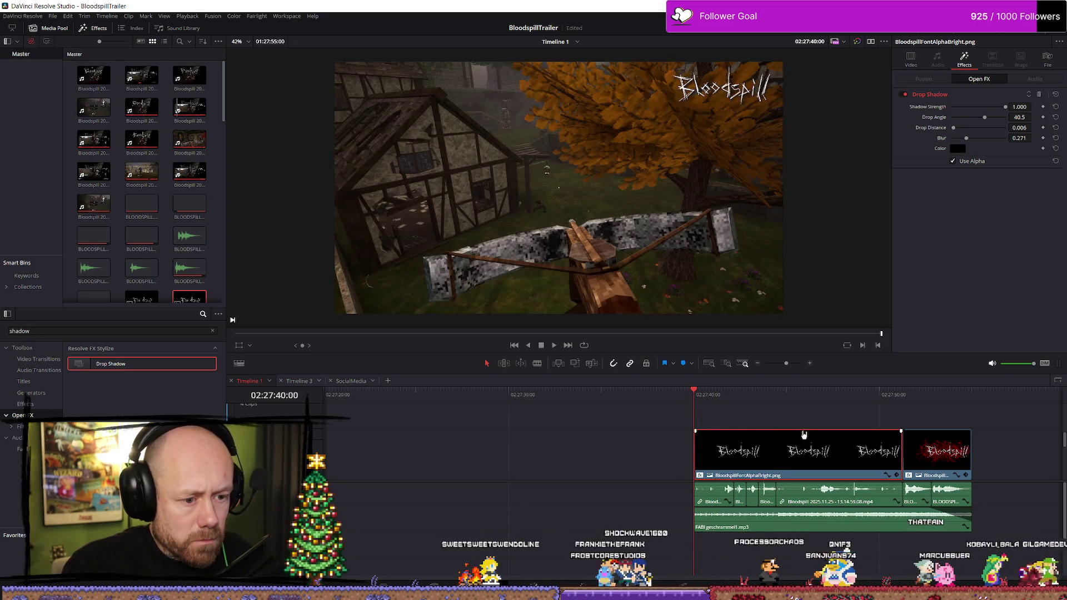
# Step: Move the Bloodspill title clip up one track and save the project
pyautogui.hotkey('ctrl', 'z')
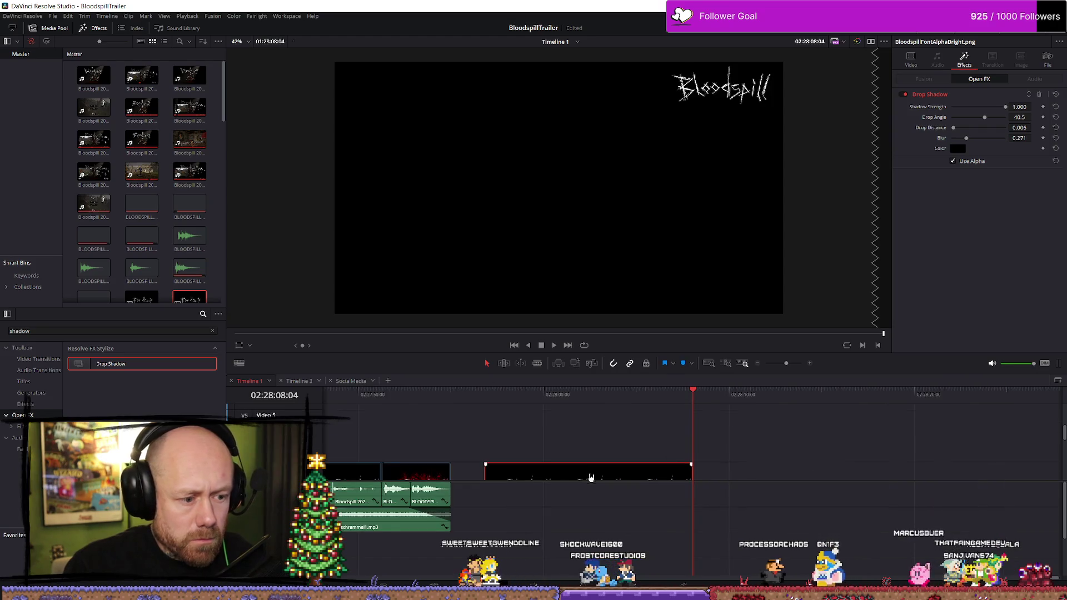
pyautogui.moveTo(598, 472)
pyautogui.mouseDown()
pyautogui.moveTo(598, 437)
pyautogui.moveTo(378, 437)
pyautogui.mouseUp()
pyautogui.click(383, 395)
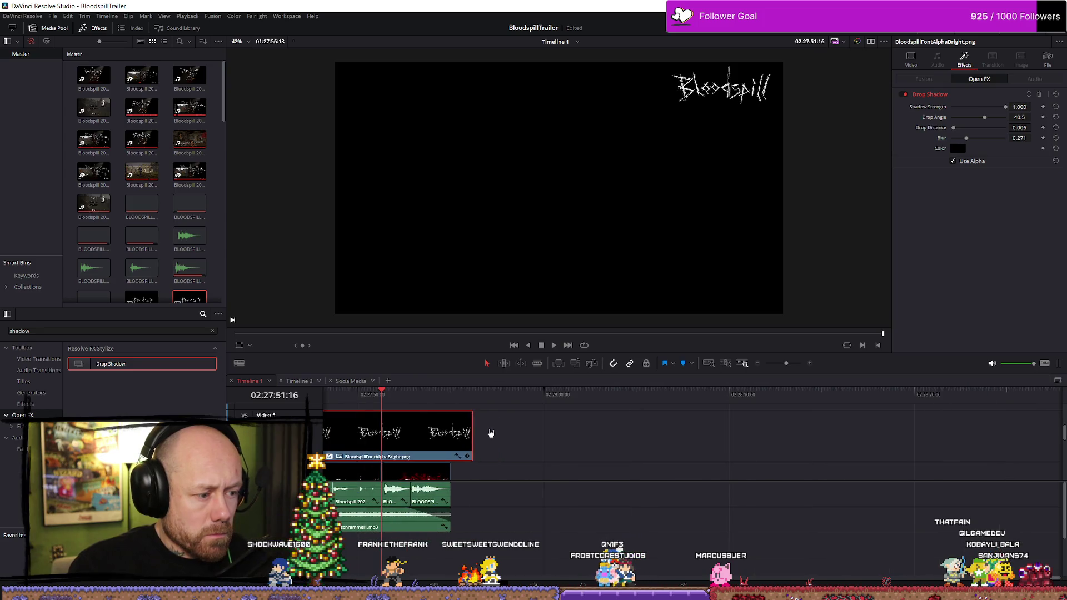
pyautogui.hotkey('ctrl', 's')
# Step: Realign the title clip so it starts at 02:27:40 on its new track
pyautogui.hotkey('ctrl', '-')
pyautogui.hotkey('ctrl', '=')
pyautogui.moveTo(620, 441); pyautogui.dragTo(553, 440)
pyautogui.click(550, 396)
# Step: Play the trailer from the title's start in full-screen cinema view, then return to the first frame
pyautogui.press('space')
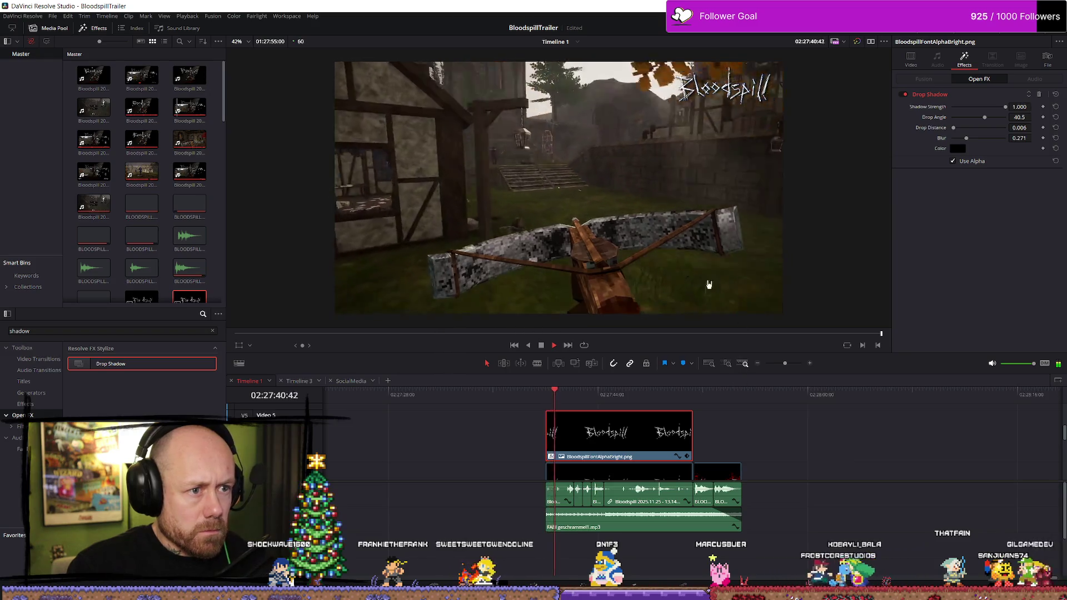
pyautogui.press('p')
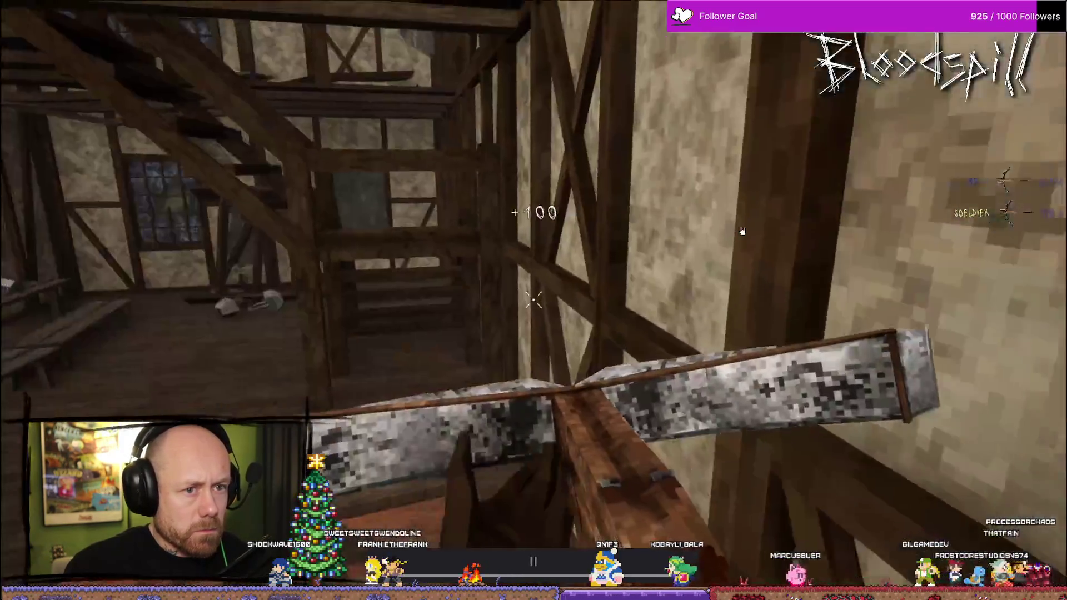
pyautogui.press('p')
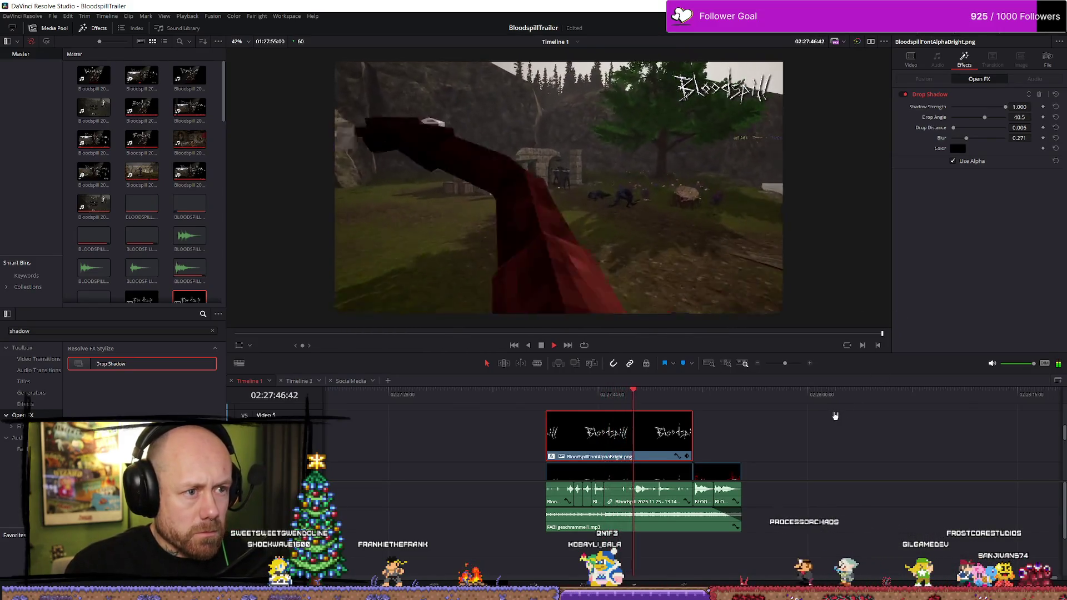
pyautogui.press('p')
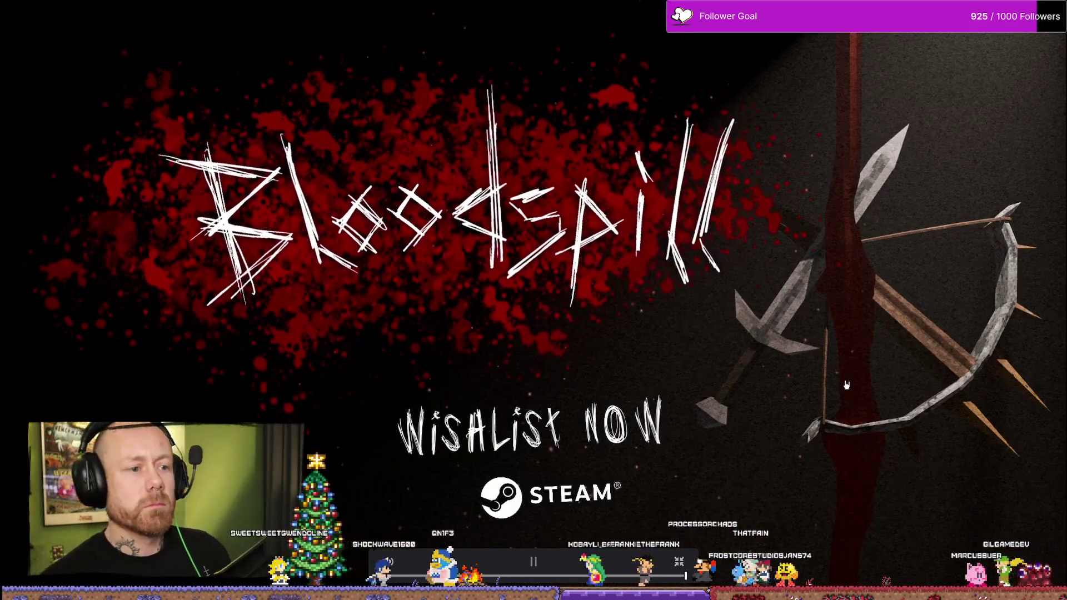
pyautogui.press('Escape')
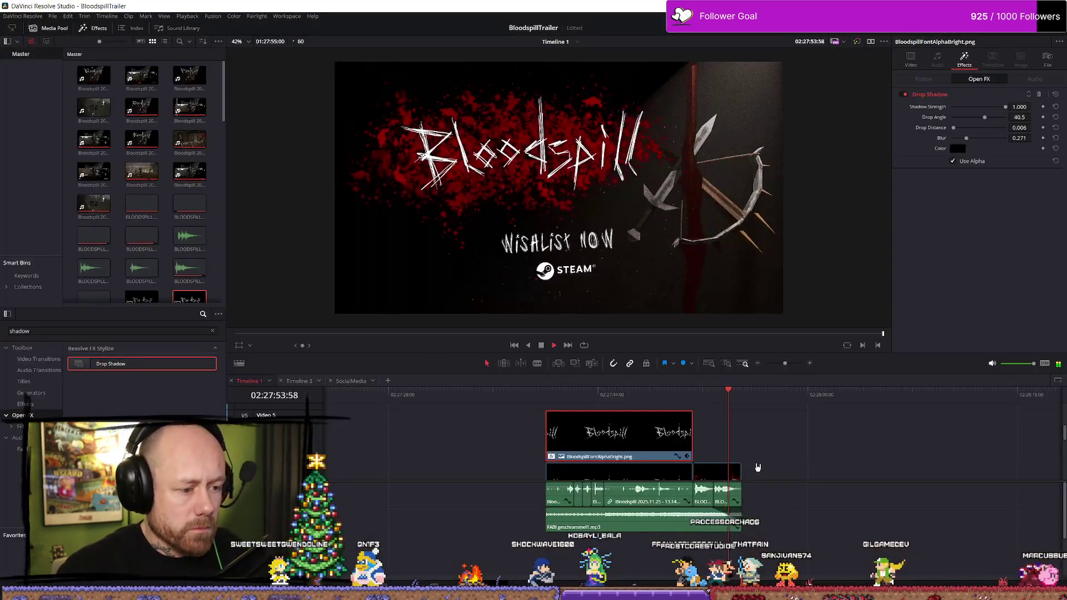
pyautogui.click(547, 399)
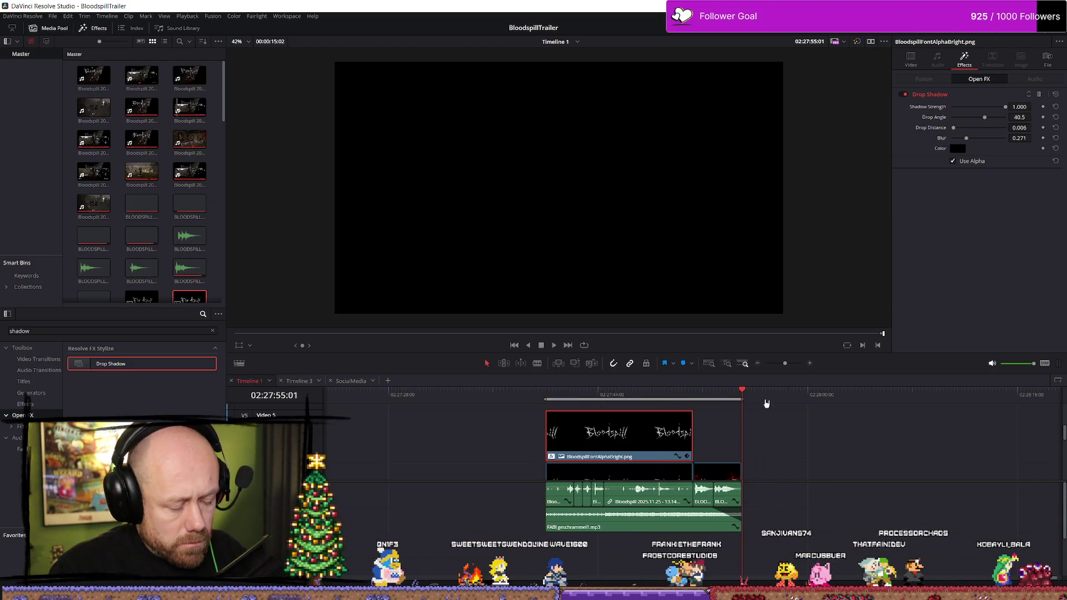
# Step: Clear the clip selection and step frame by frame through the end card's final frames
pyautogui.scroll(3, 829, 455)
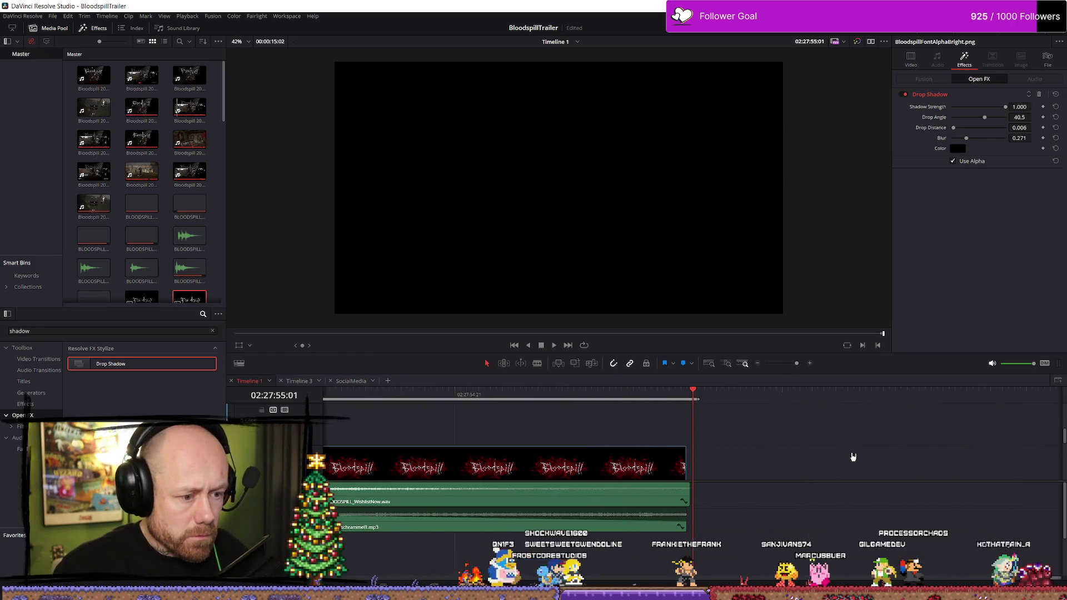
pyautogui.scroll(5, 824, 466)
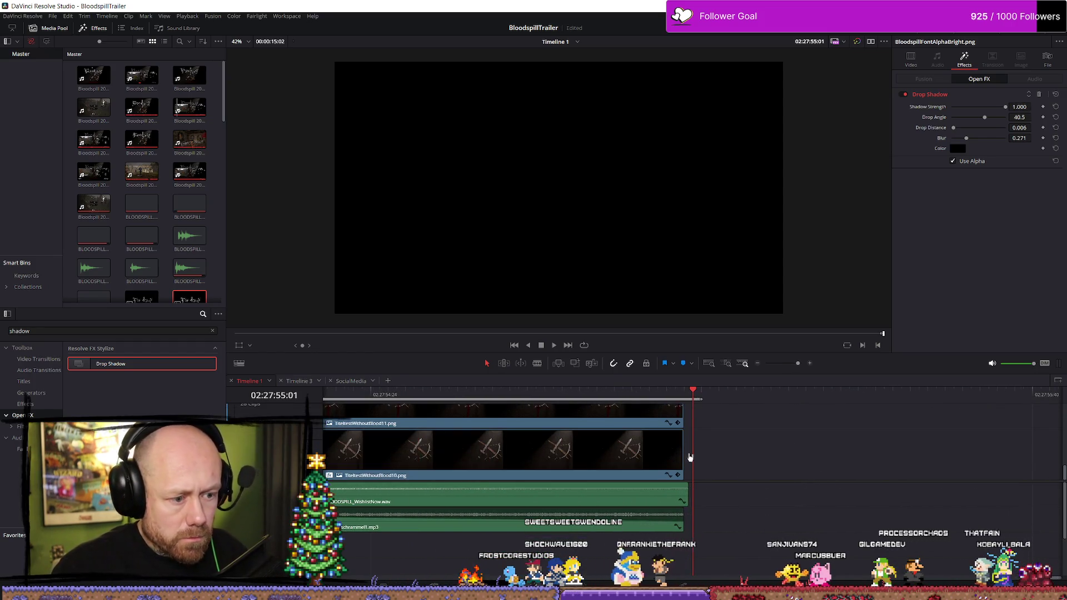
pyautogui.click(690, 495)
pyautogui.press('Left')
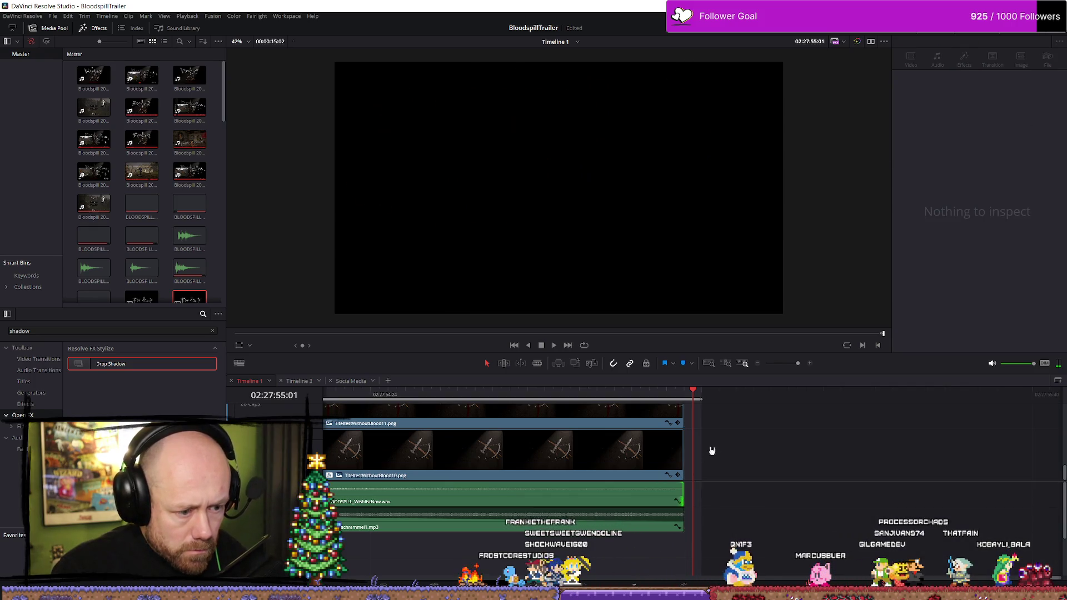
pyautogui.press('Left')
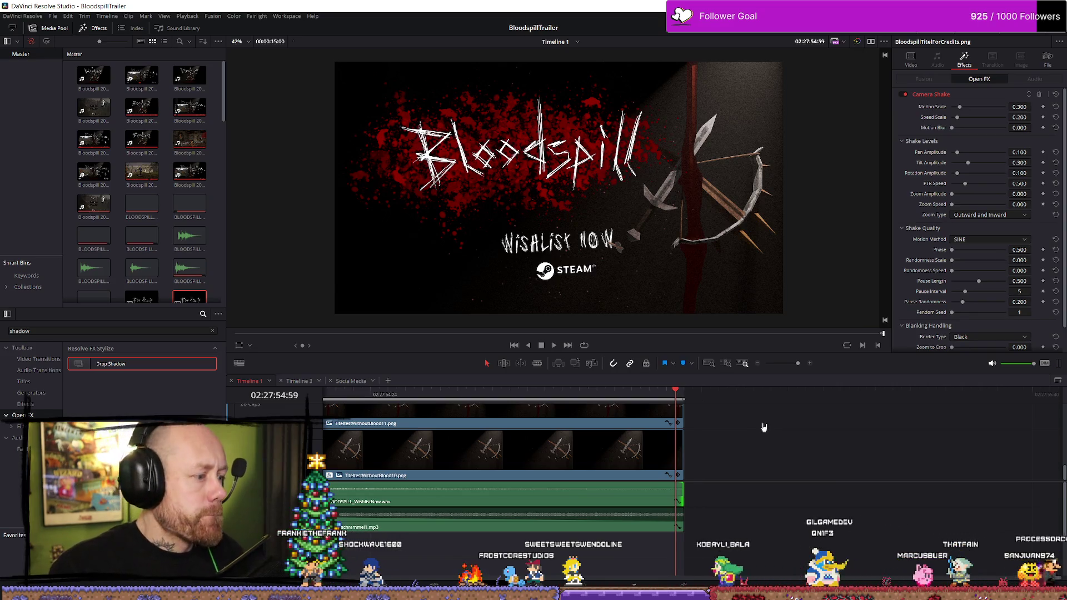
pyautogui.press('Right')
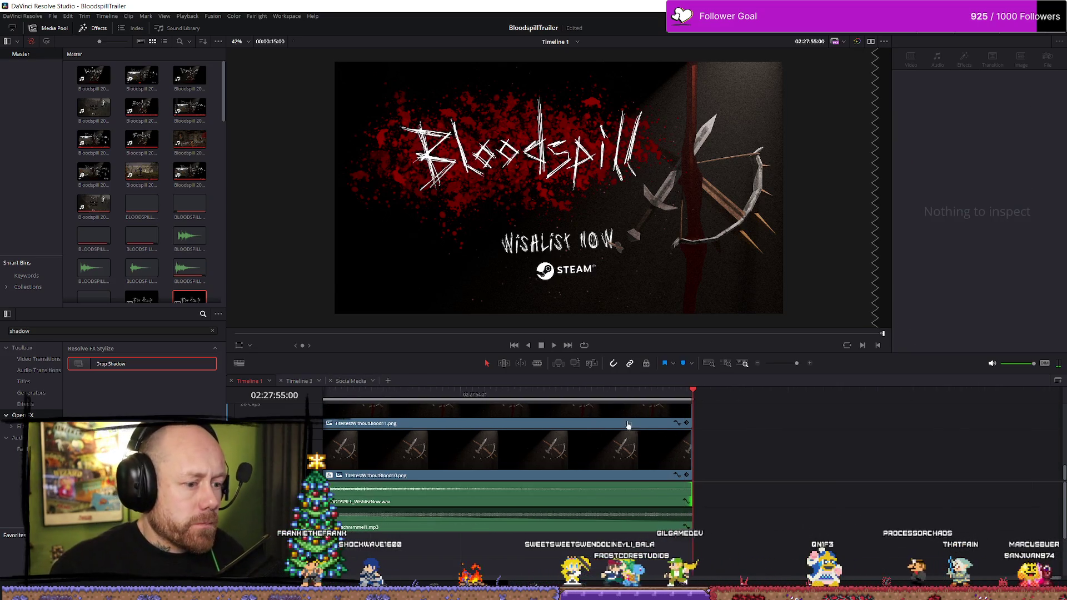
pyautogui.scroll(-6, 612, 439)
pyautogui.scroll(3, 619, 436)
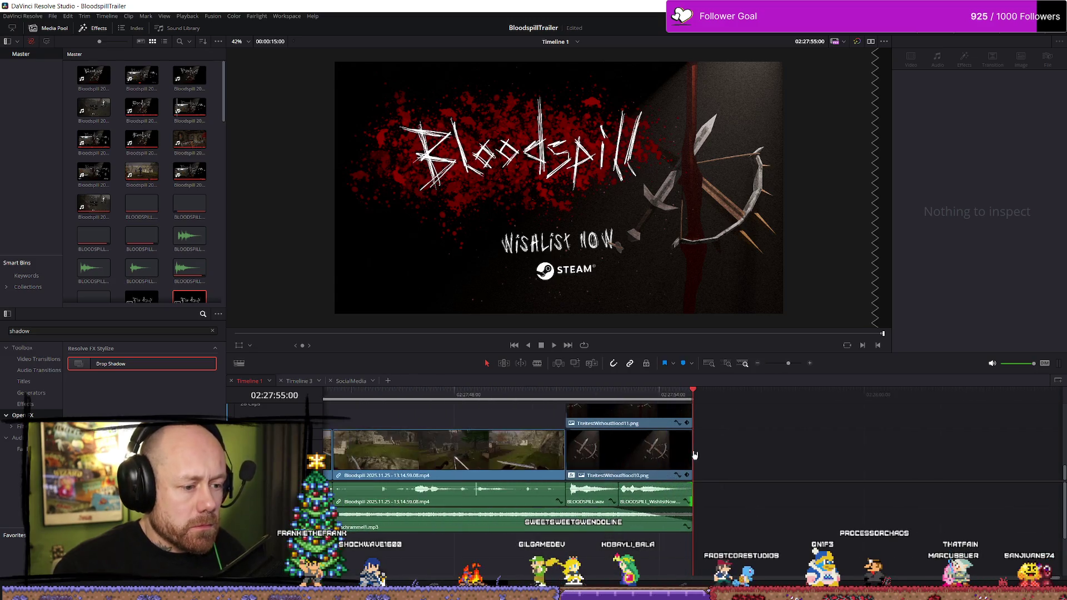
pyautogui.scroll(-3, 606, 432)
pyautogui.scroll(4, 626, 443)
pyautogui.scroll(4, 626, 443)
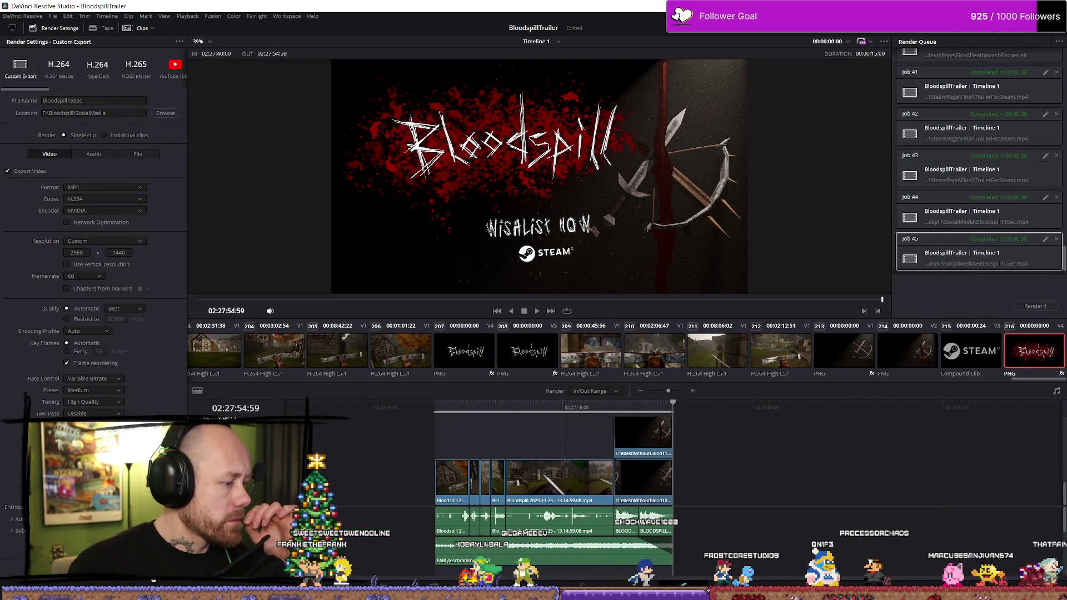
# Step: Queue the Bloodspill15Sec MP4 export, render it as job 46, then switch to the browser
pyautogui.click(608, 309)
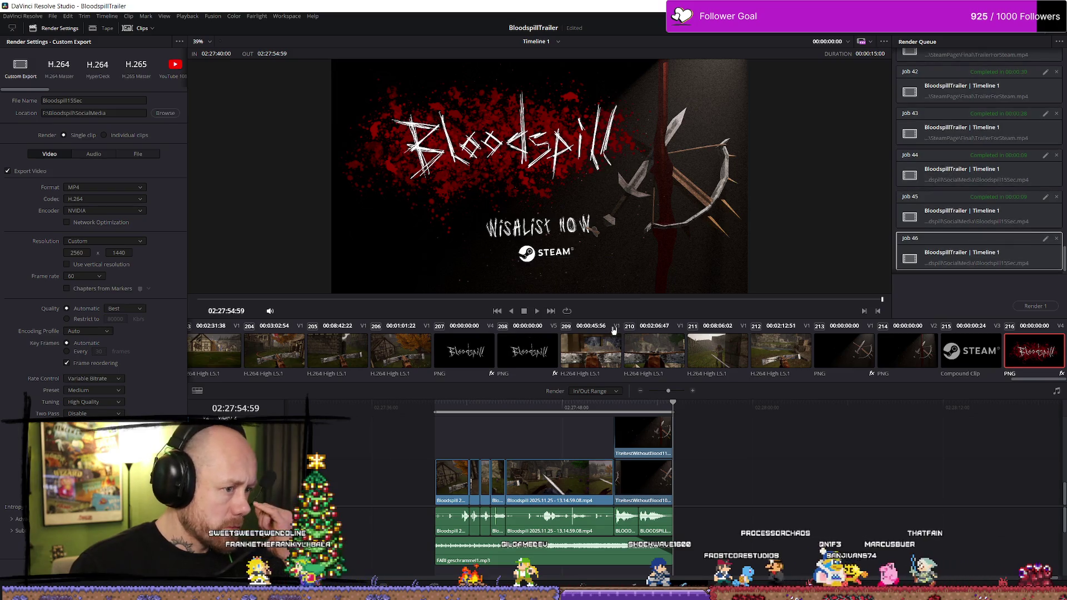
pyautogui.click(1034, 306)
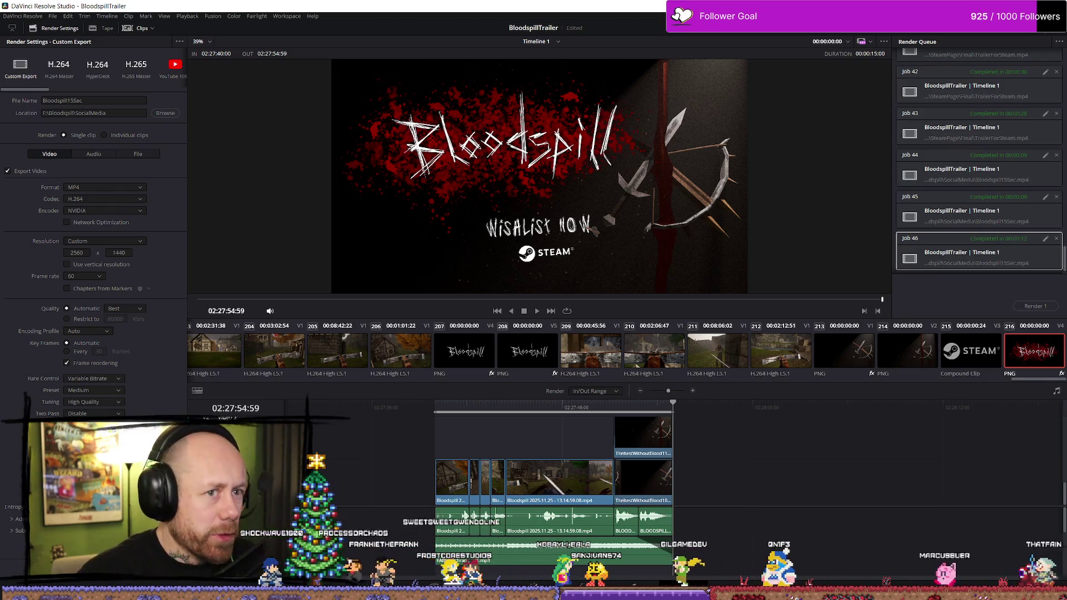
pyautogui.hotkey('alt', 'Tab')
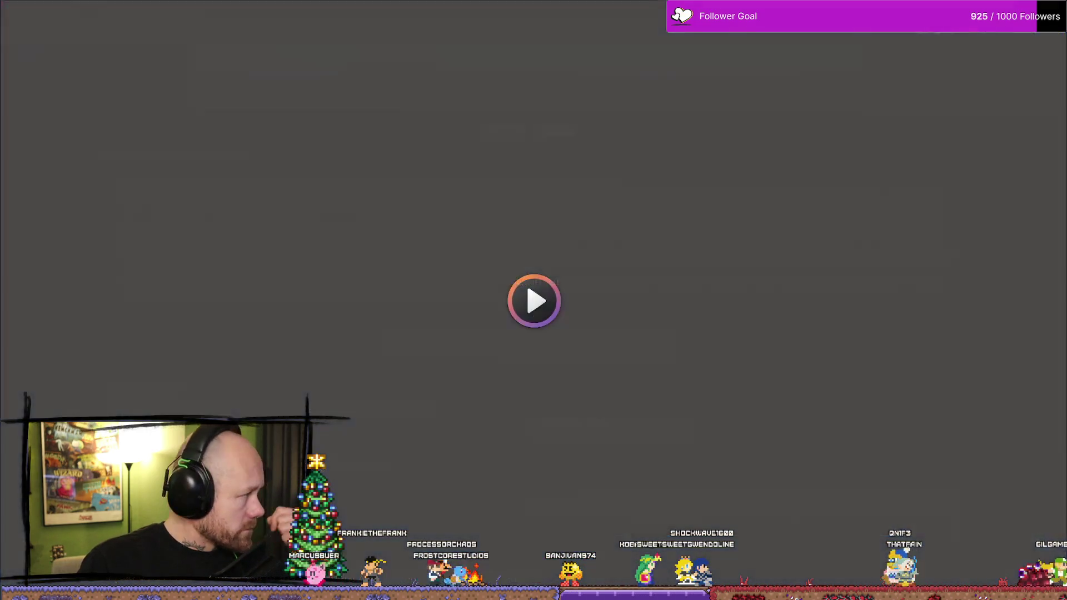
# Step: Play the rendered trailer through its 'Wishlist Now' Steam end card, then close Media Player
pyautogui.click(459, 262)
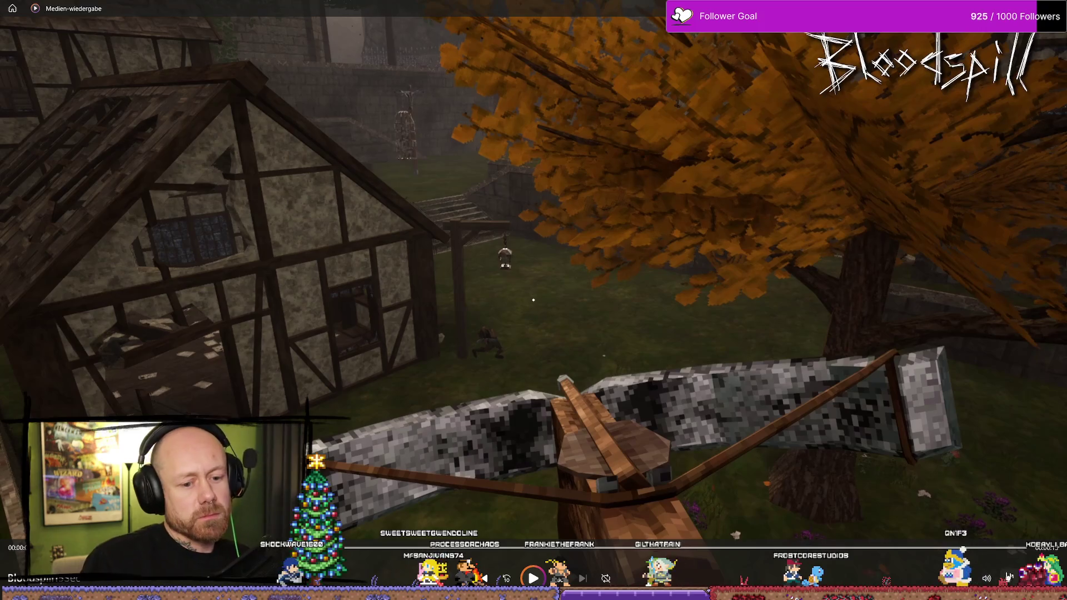
pyautogui.click(1008, 576)
pyautogui.press('Escape')
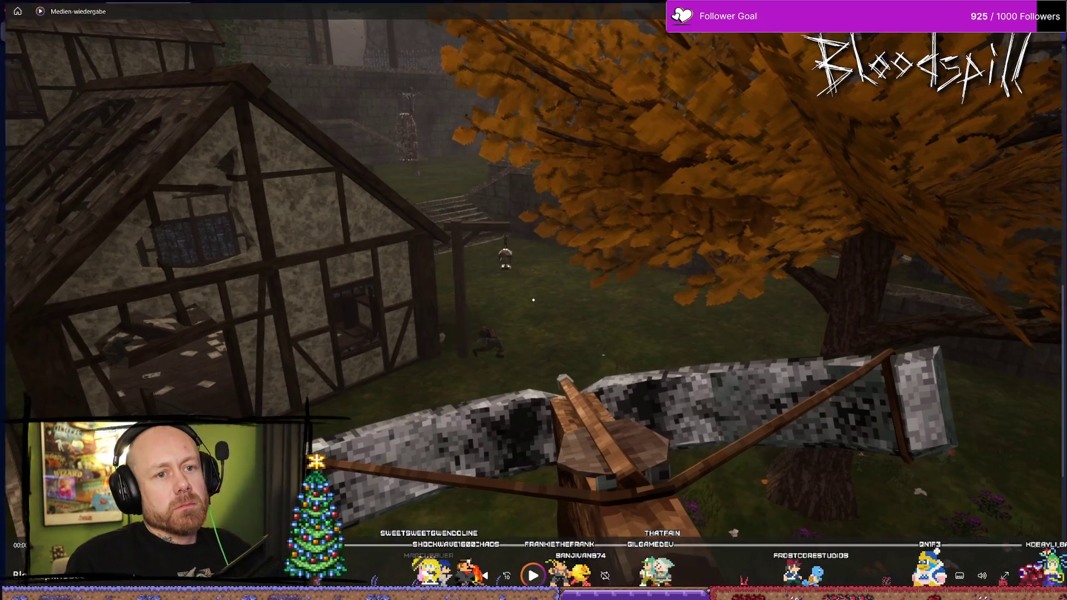
pyautogui.hotkey('alt', 'F4')
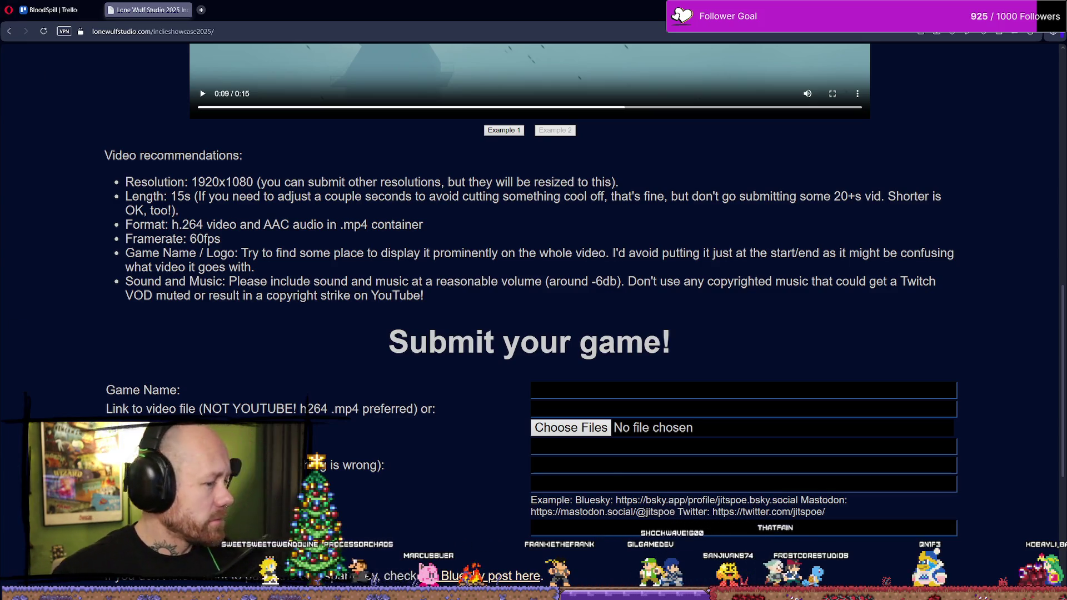
# Step: Enter Bloodspill as the game name and attach Bloodspill15Sec.mp4 as the upload video
pyautogui.click(603, 387)
pyautogui.write('Bloodspill')
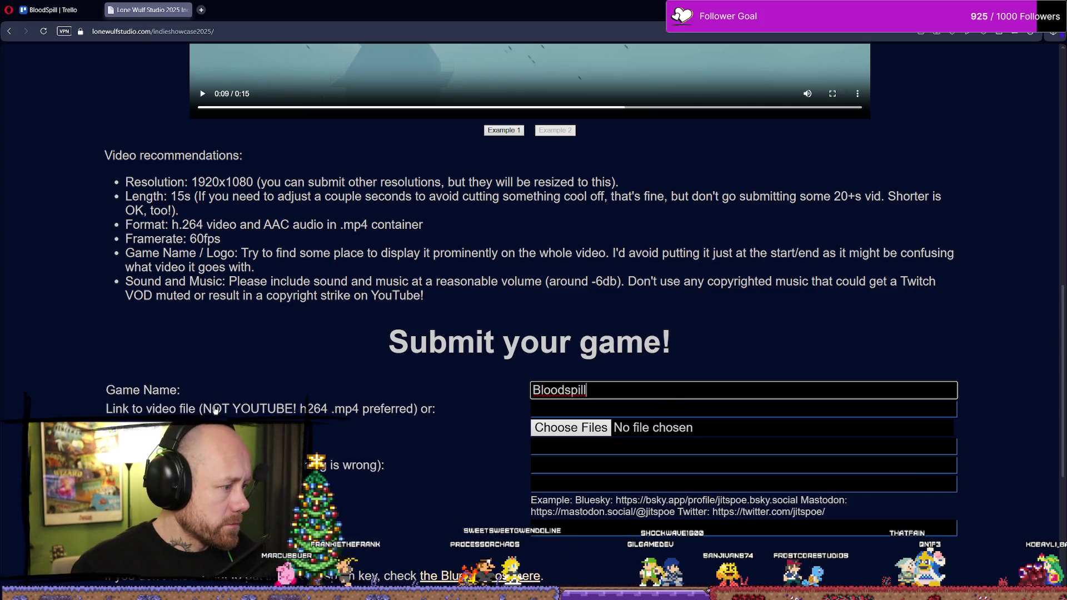
pyautogui.press('Tab')
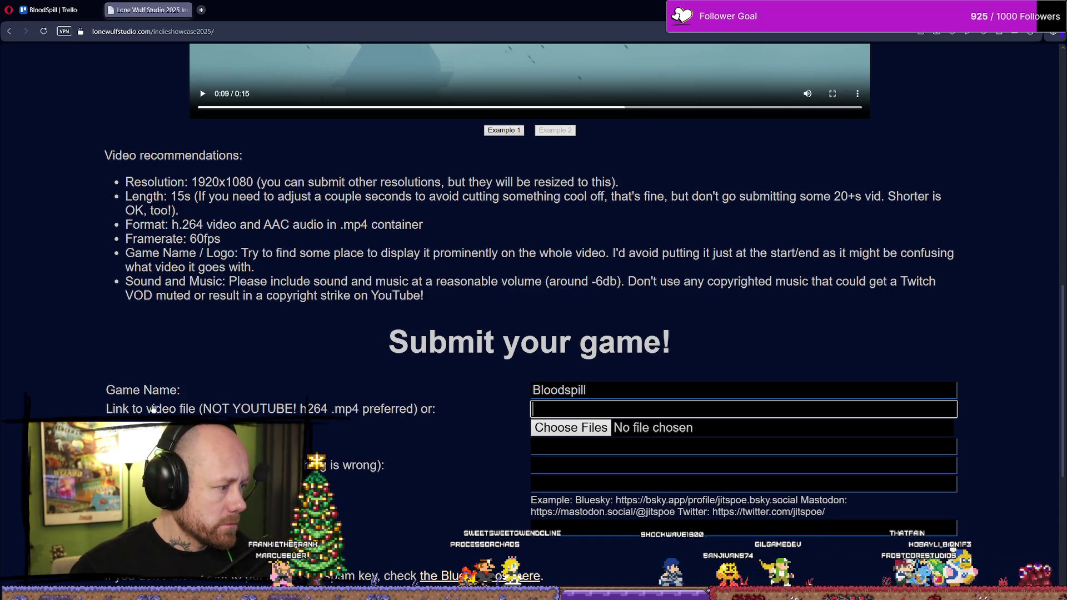
pyautogui.click(573, 429)
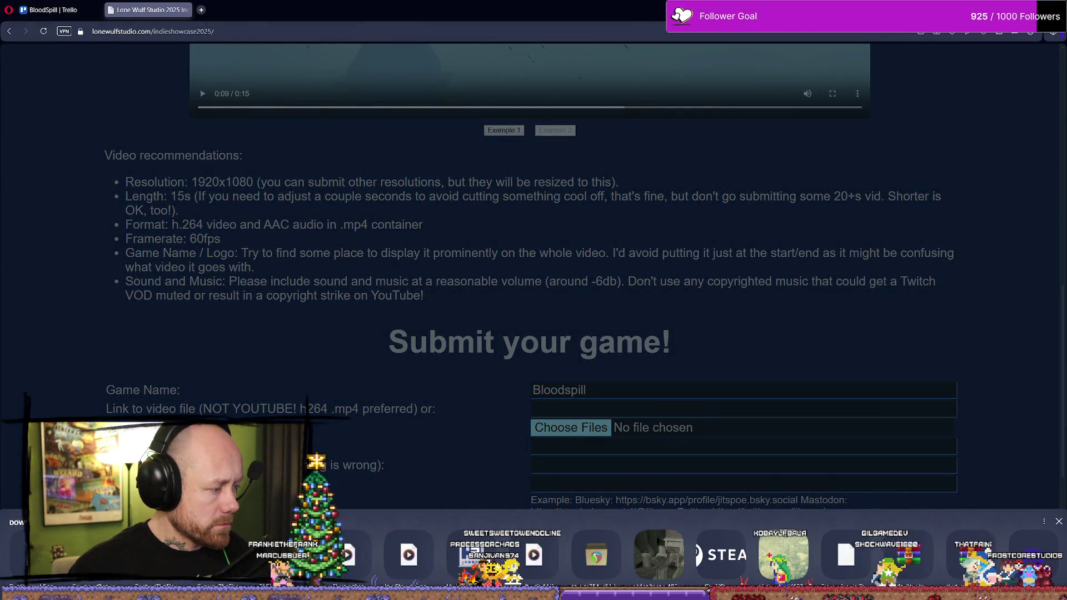
pyautogui.click(1060, 522)
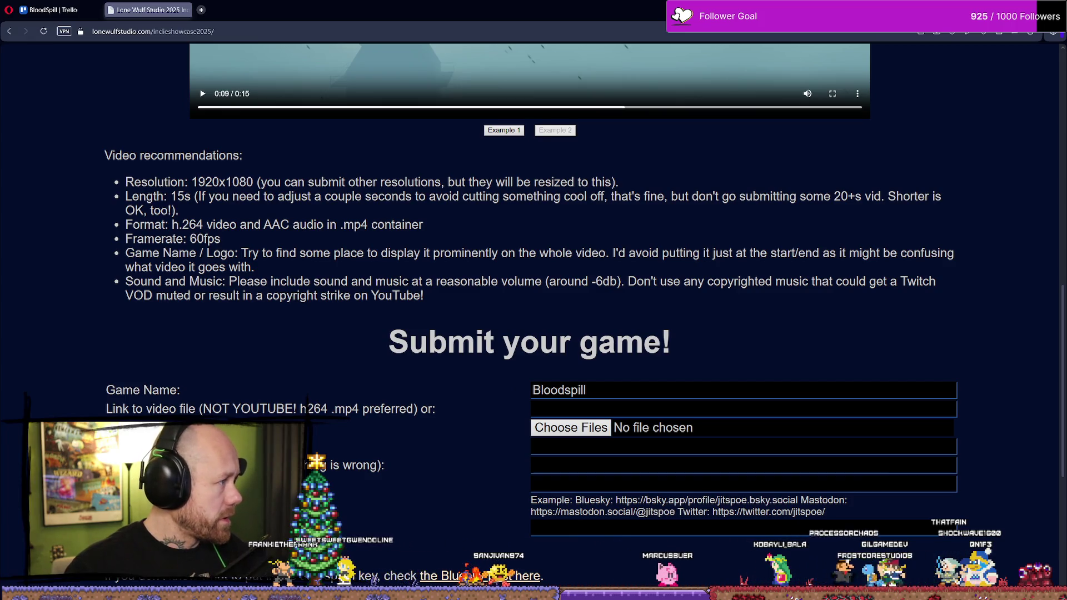
pyautogui.click(590, 436)
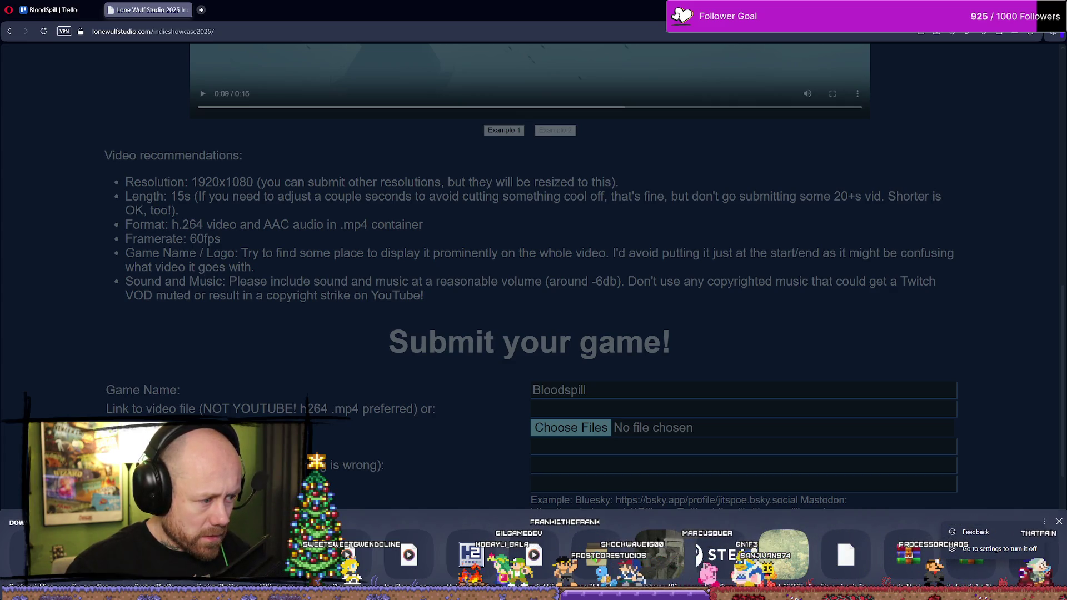
pyautogui.press('Escape')
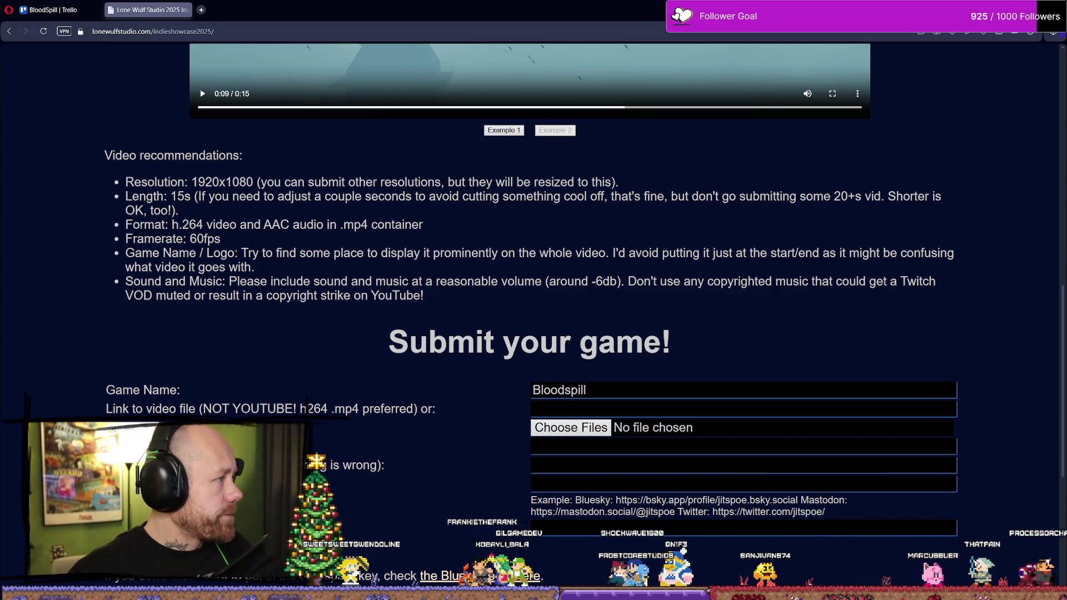
pyautogui.moveTo(239, 412)
pyautogui.mouseDown()
pyautogui.moveTo(665, 417)
pyautogui.moveTo(586, 426)
pyautogui.mouseUp()
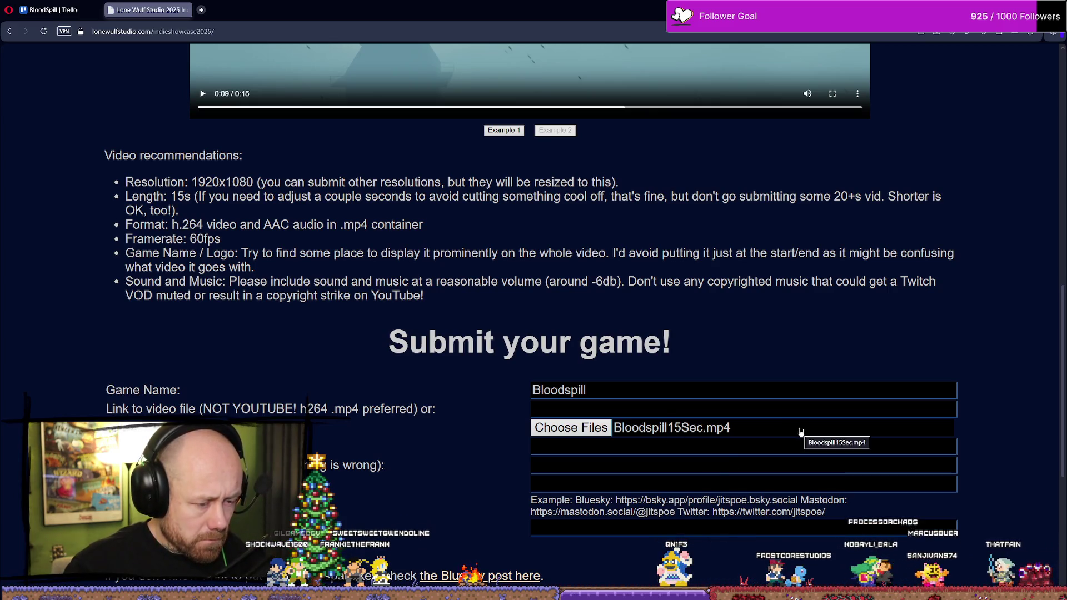
# Step: Write 'steampage will be published in a week sry.' in the Steam page field
pyautogui.scroll(-1, 801, 432)
pyautogui.click(643, 395)
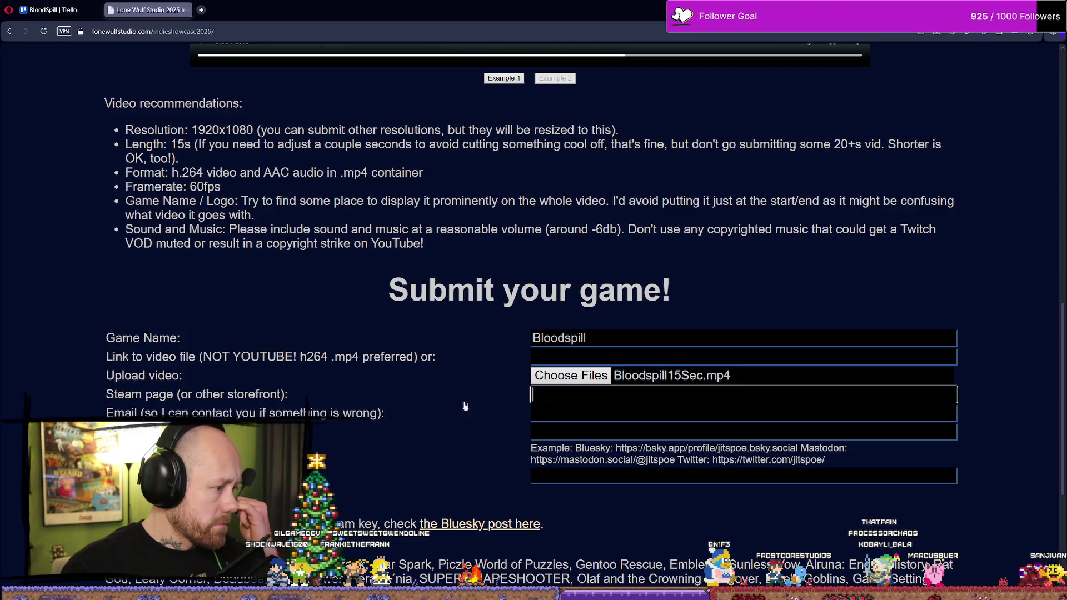
pyautogui.write('steampage will ')
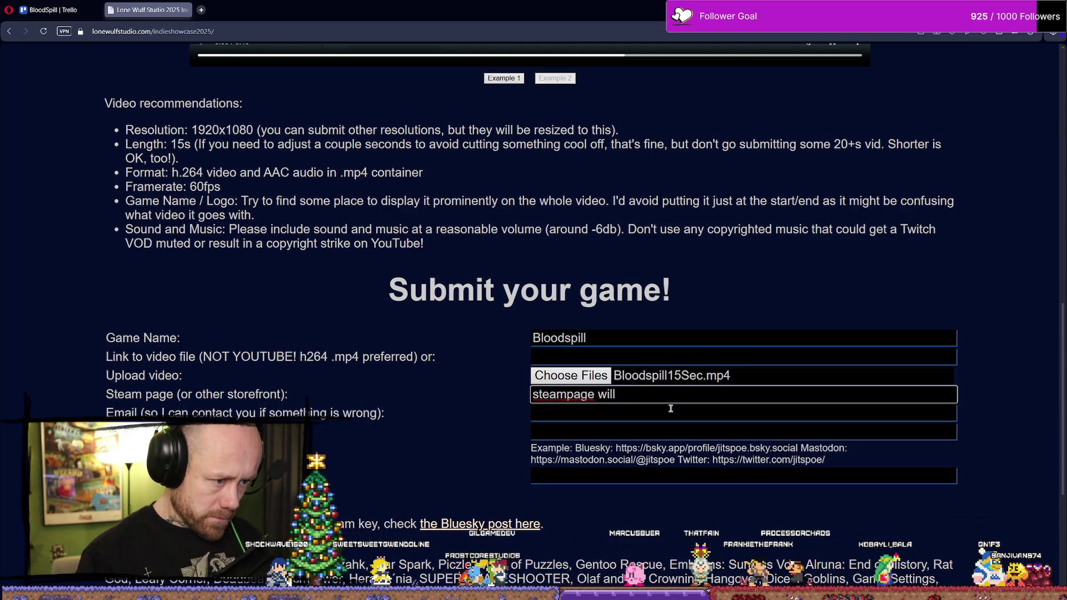
pyautogui.write('be publi')
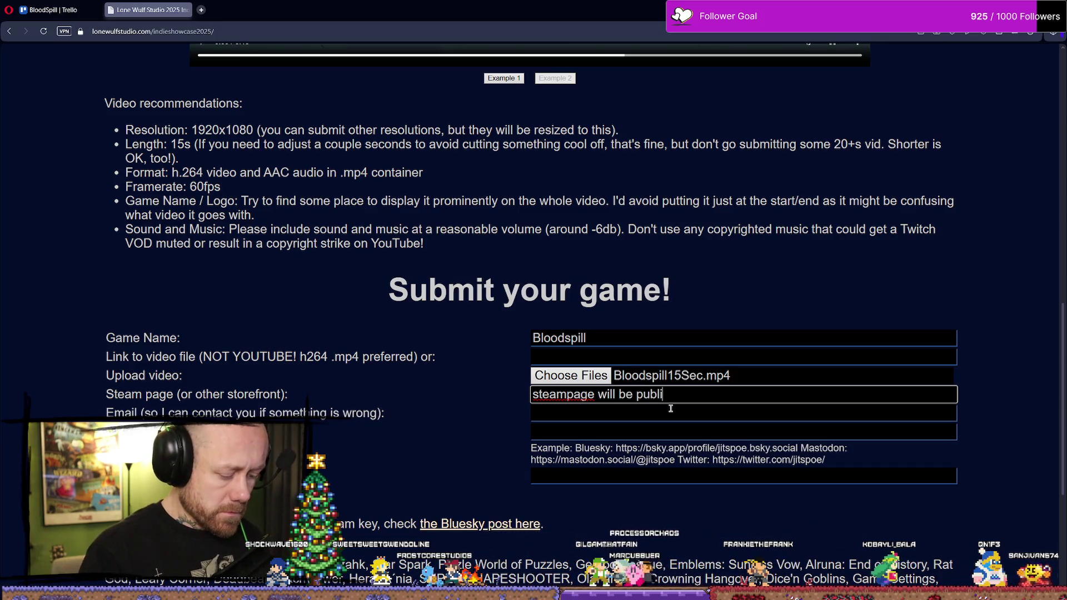
pyautogui.write('shed on')
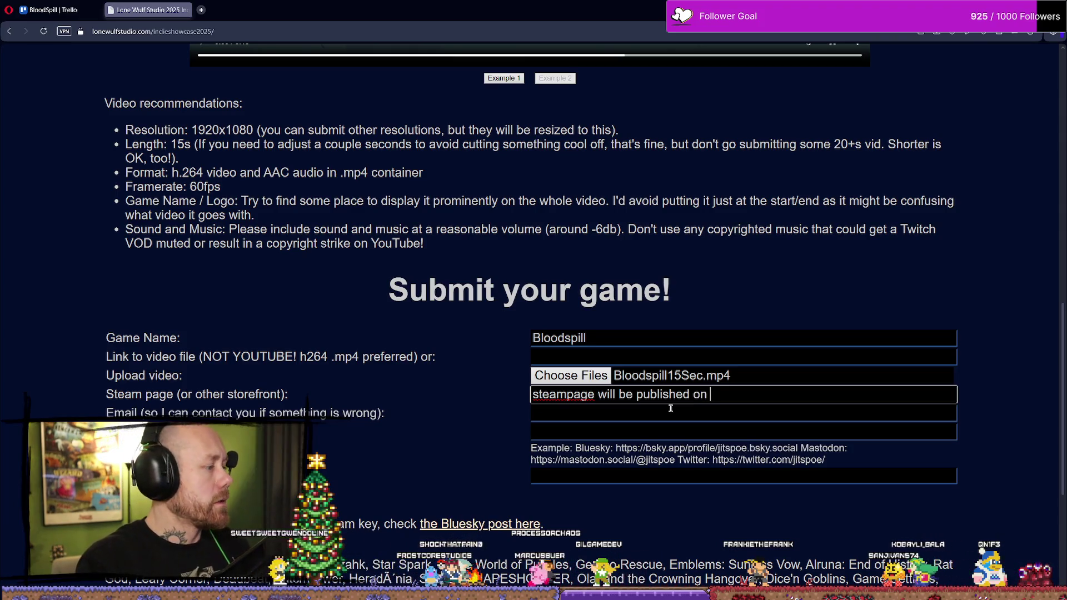
pyautogui.hotkey('ctrl', 'BackSpace')
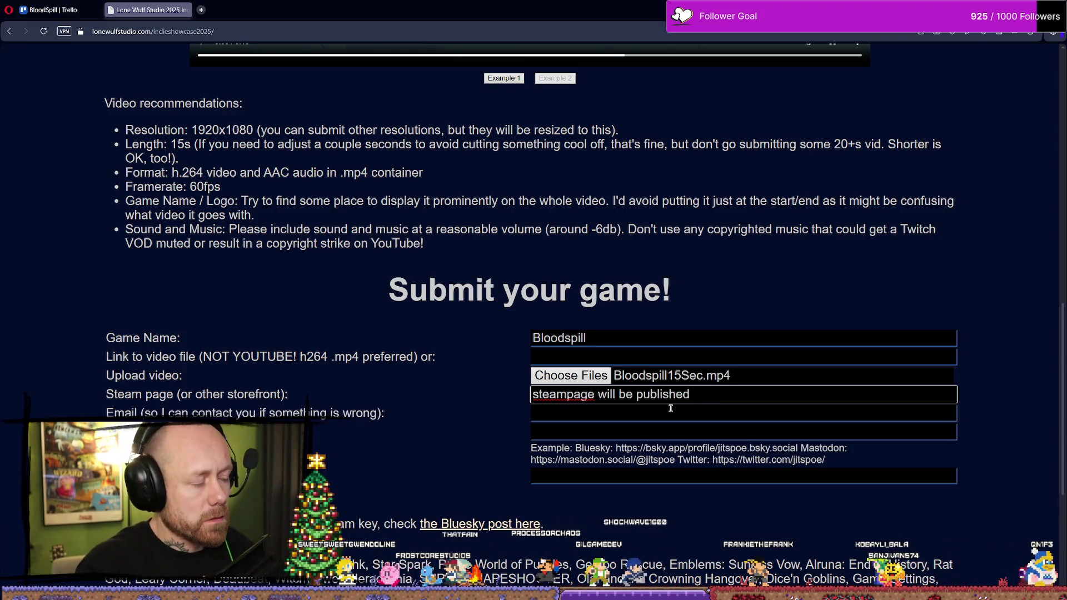
pyautogui.press('BackSpace')
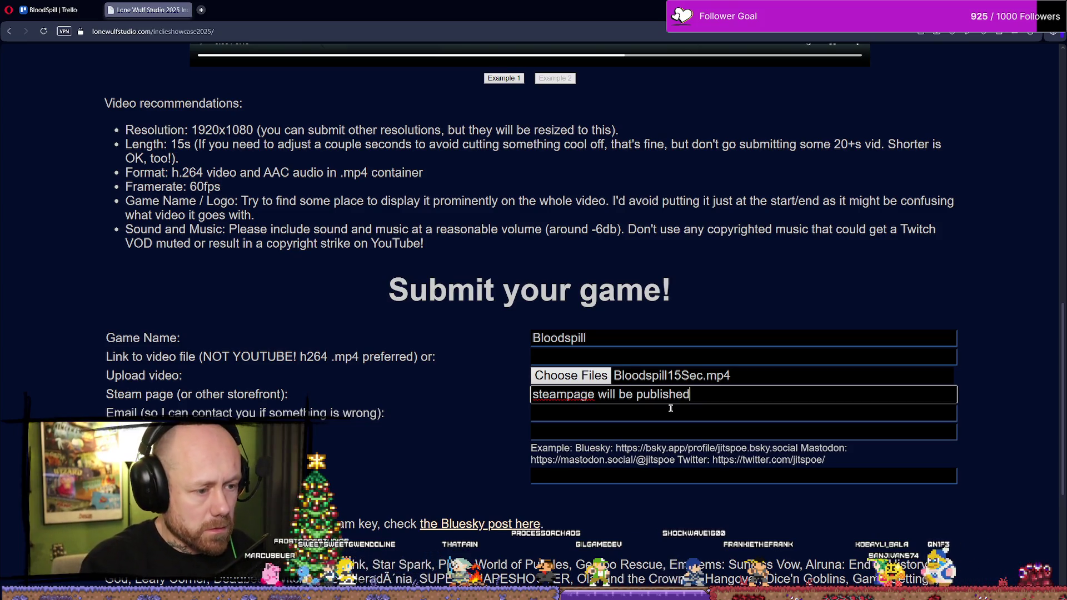
pyautogui.write('in a week so')
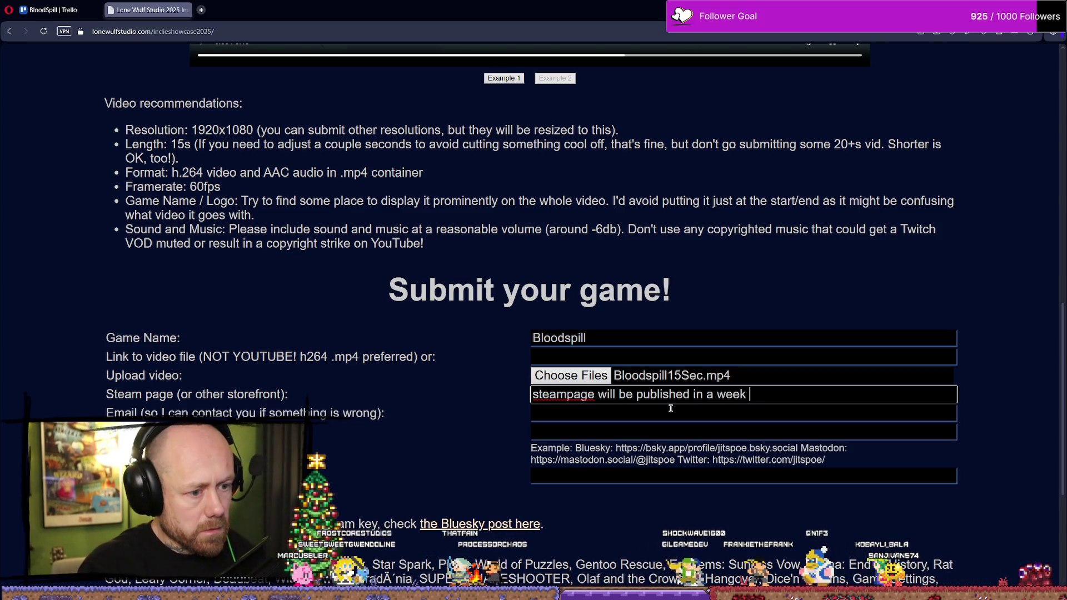
pyautogui.press('BackSpace')
pyautogui.write('ry.')
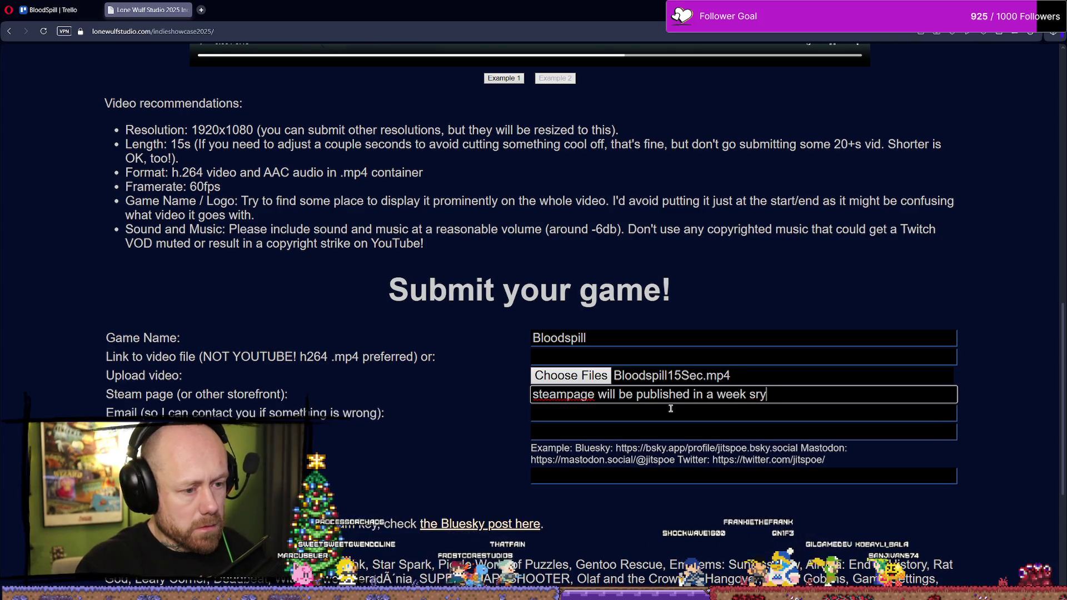
# Step: Dismiss the Email field's suggestions and minimize the Opera window
pyautogui.click(550, 412)
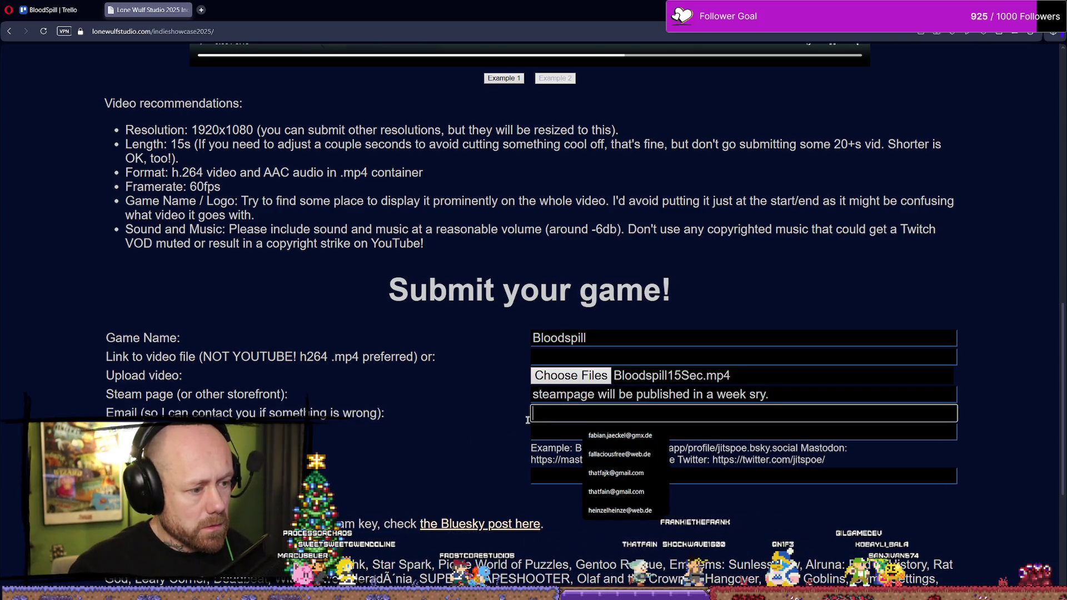
pyautogui.click(639, 412)
pyautogui.click(600, 414)
pyautogui.click(441, 414)
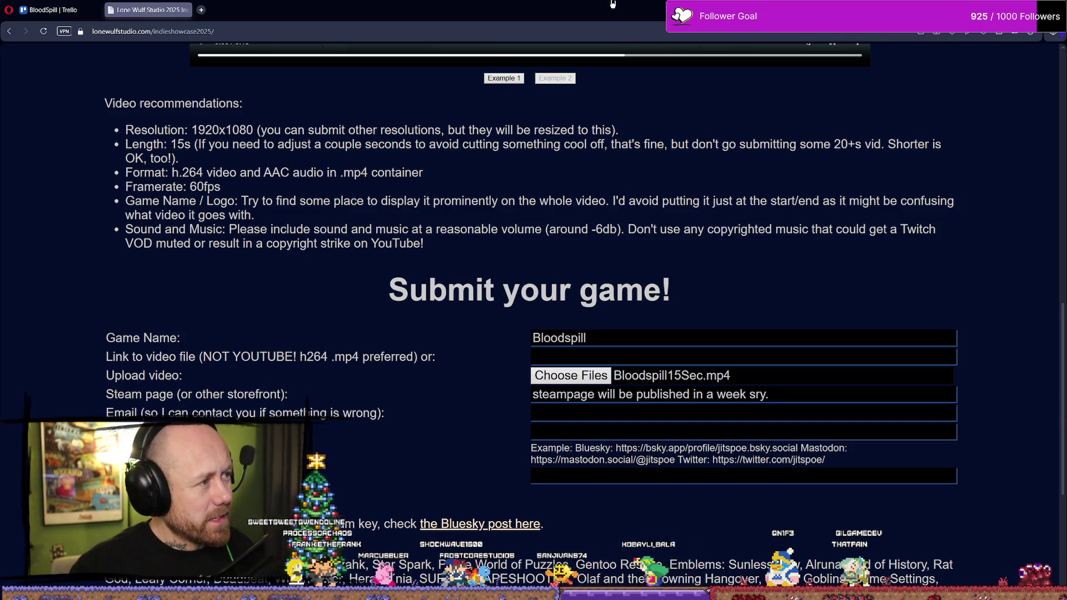
pyautogui.click(1003, 8)
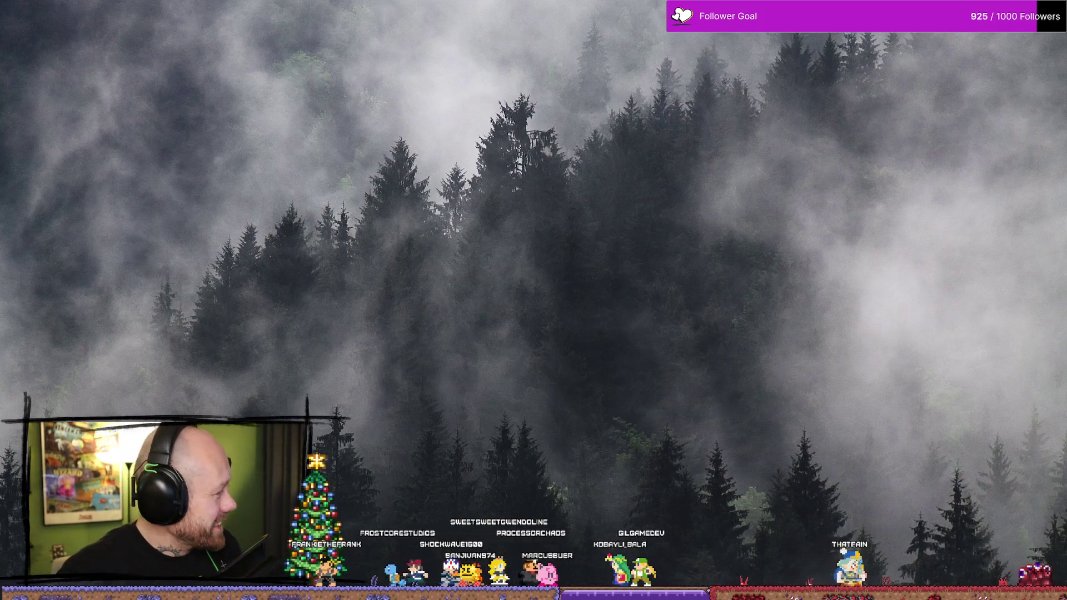
# Step: Paste the copied Bluesky profile URL into the Social media accounts field
pyautogui.hotkey('alt', 'Tab')
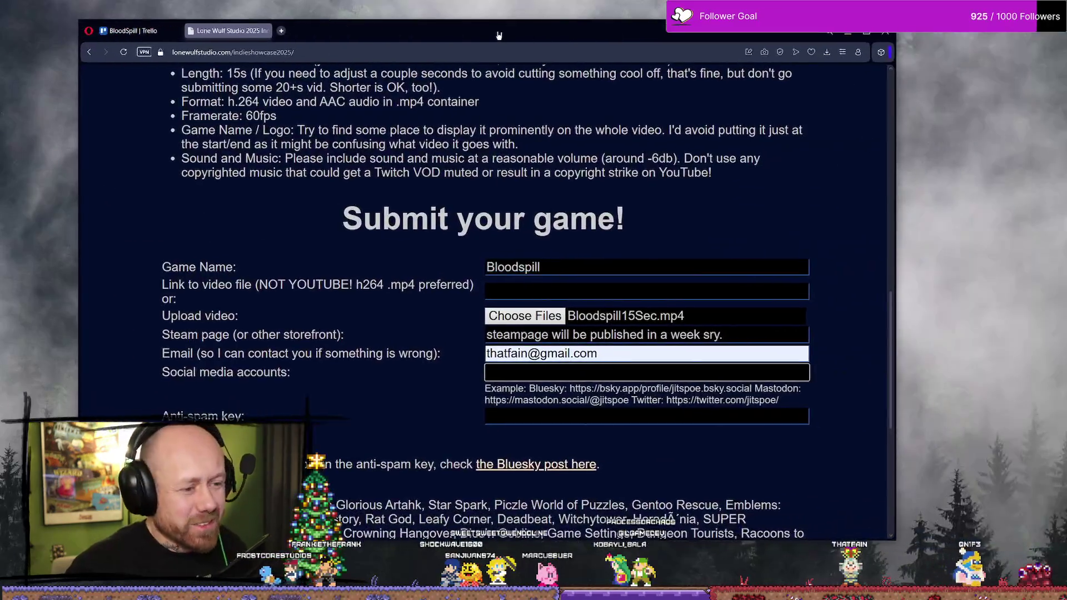
pyautogui.click(562, 378)
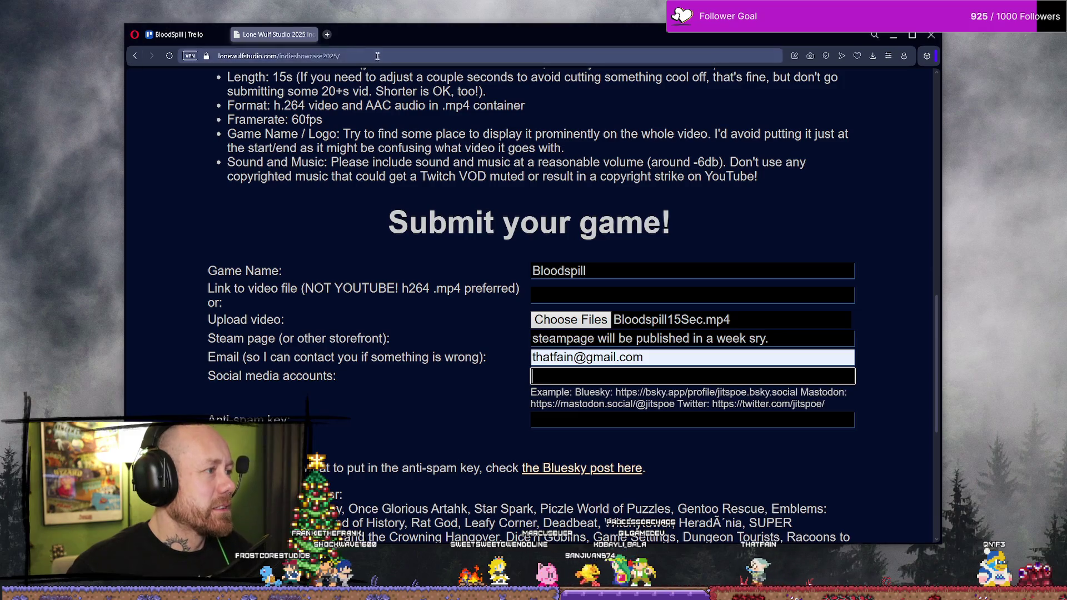
pyautogui.hotkey('alt', 'Tab')
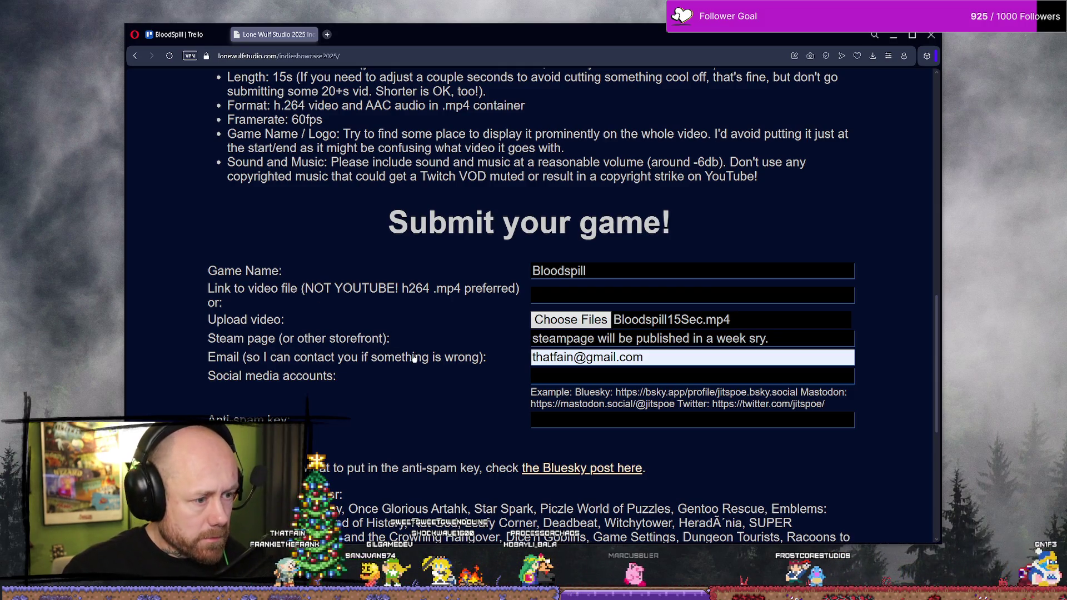
pyautogui.click(721, 378)
pyautogui.write('https://bsky.app/profile/thatfain.bsky.social')
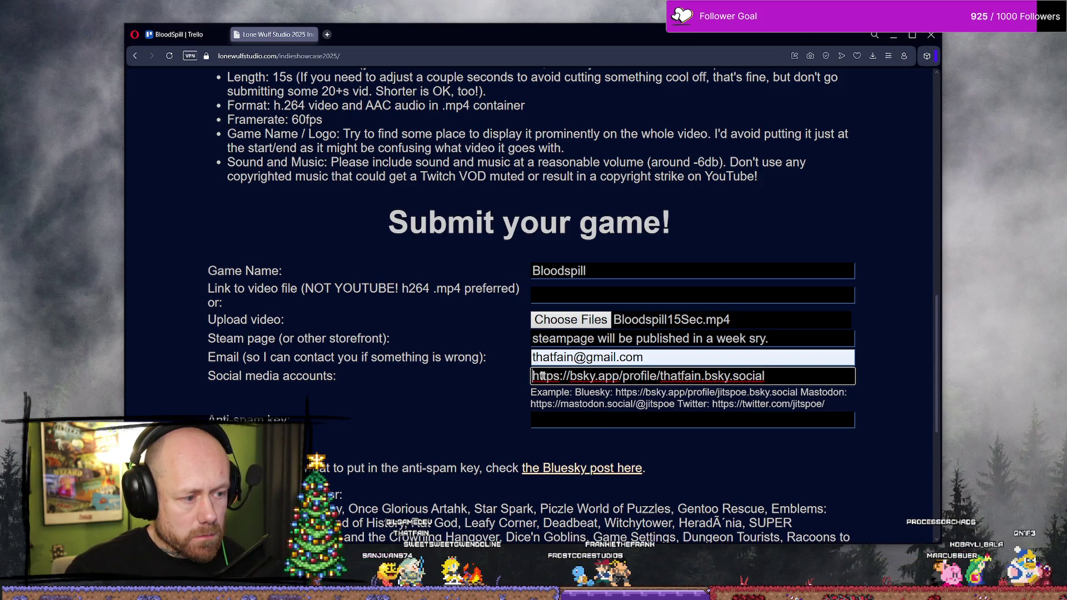
# Step: Add a 'Bluesky:' label and a 'Youtube:' label after the Bluesky link
pyautogui.write('Blue')
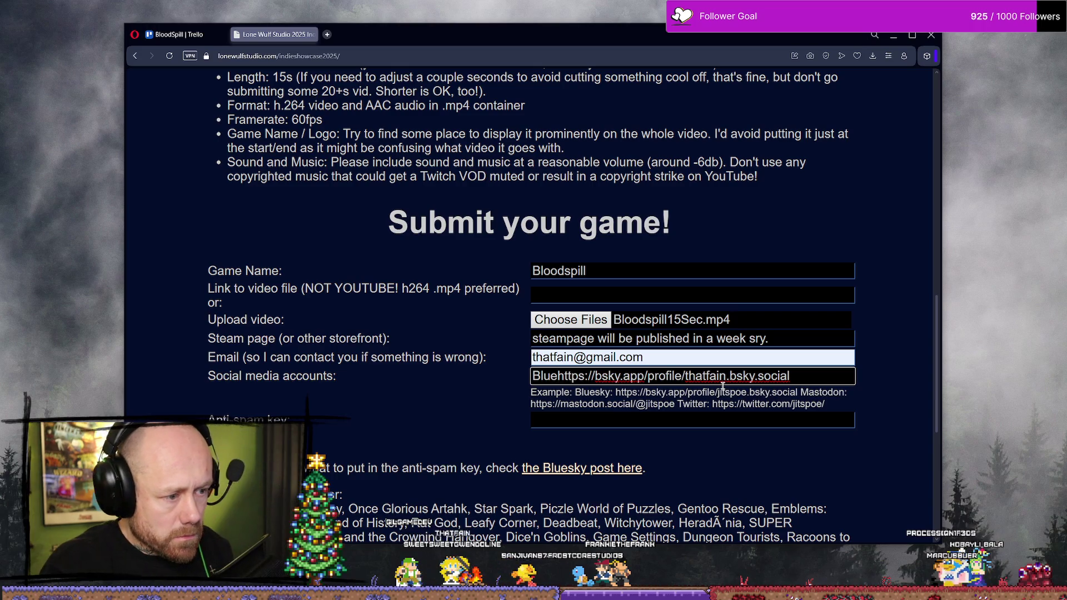
pyautogui.write('s')
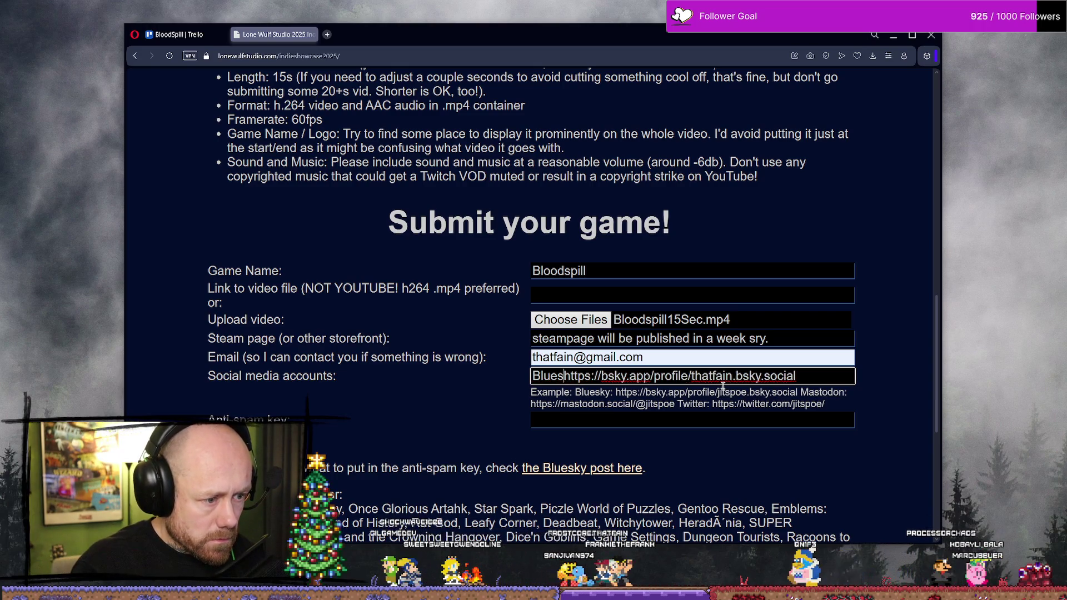
pyautogui.write('ky:')
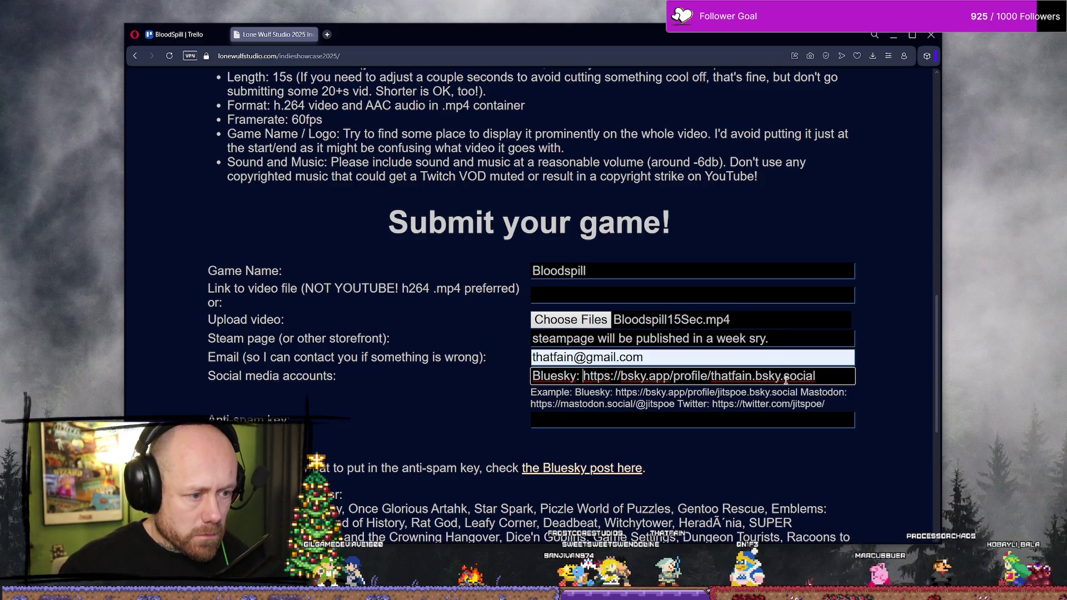
pyautogui.click(839, 375)
pyautogui.write('Y')
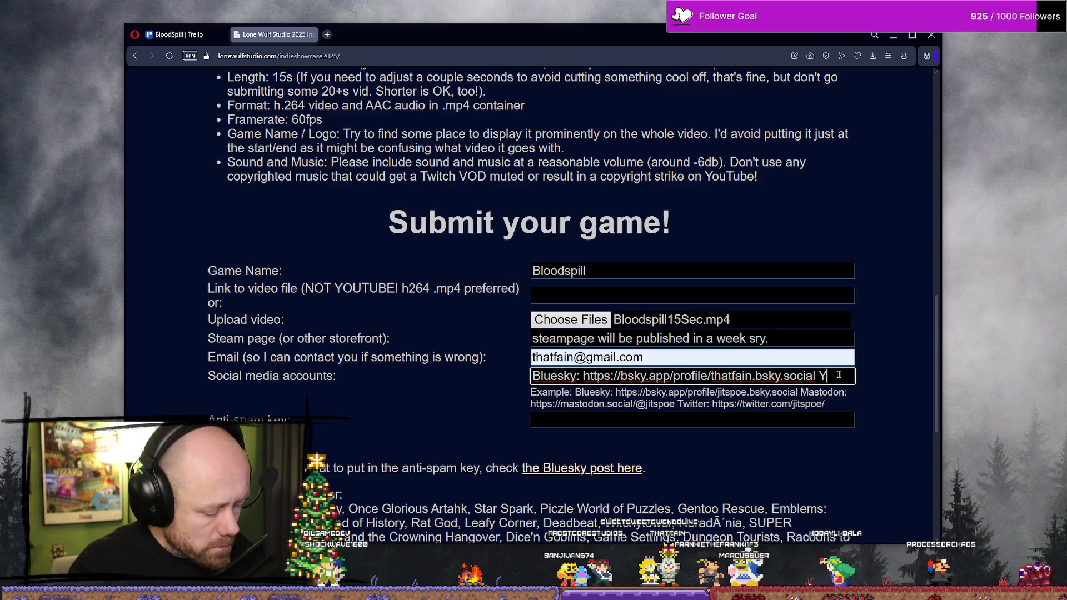
pyautogui.write('outue')
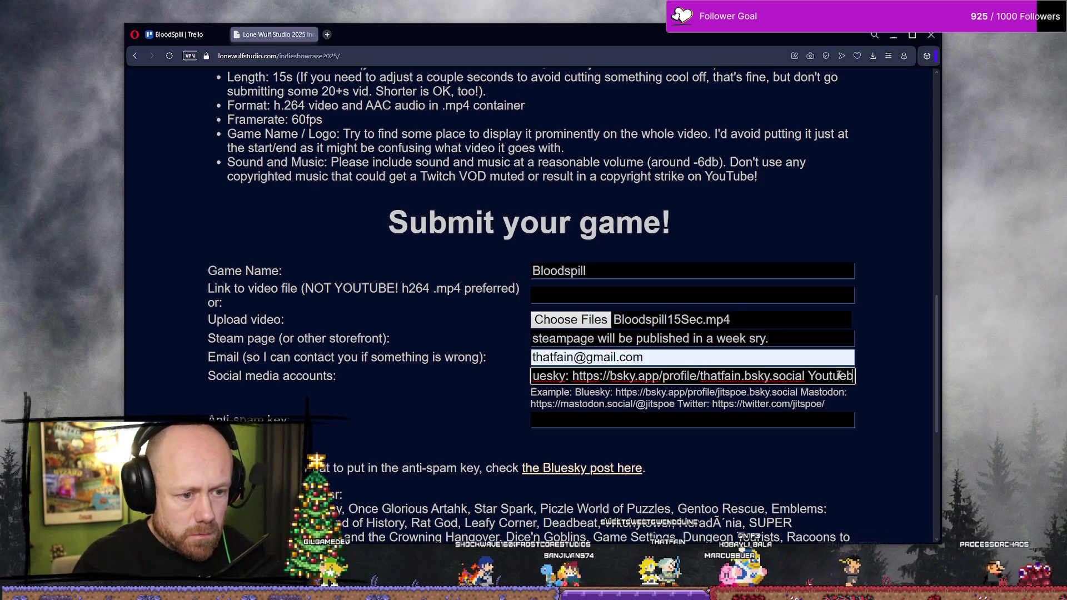
pyautogui.press('BackSpace')
pyautogui.write('be:')
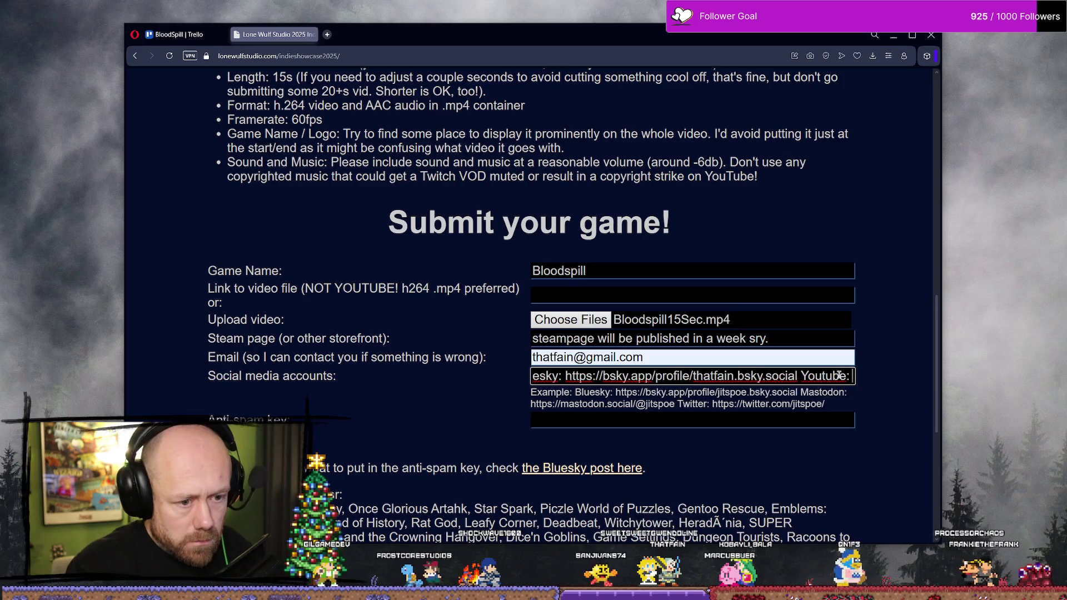
pyautogui.click(158, 188)
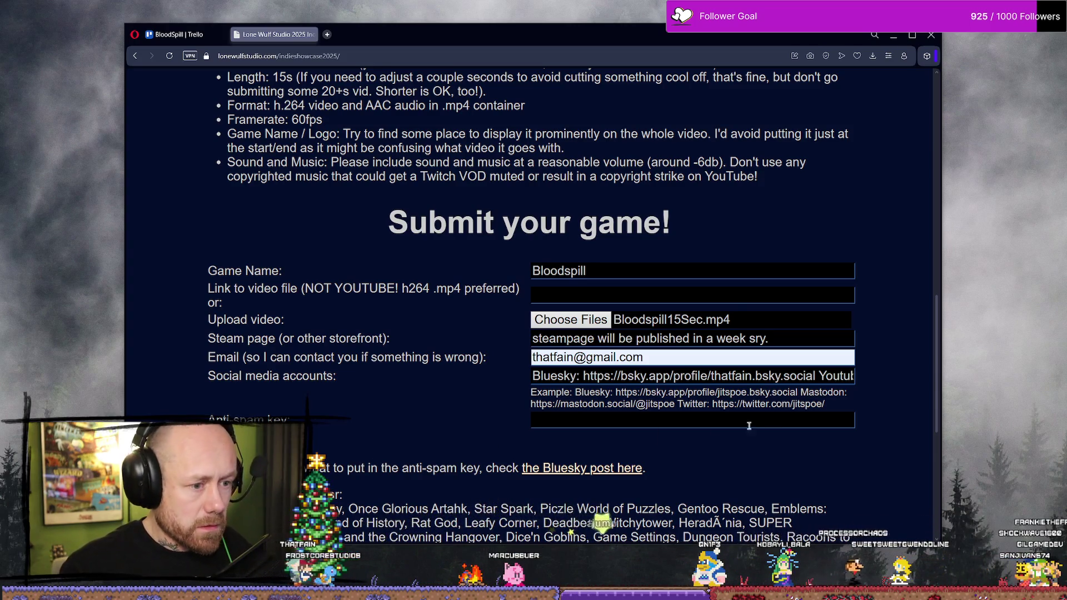
# Step: Check the email entry, then return to the end of the social media text
pyautogui.click(663, 358)
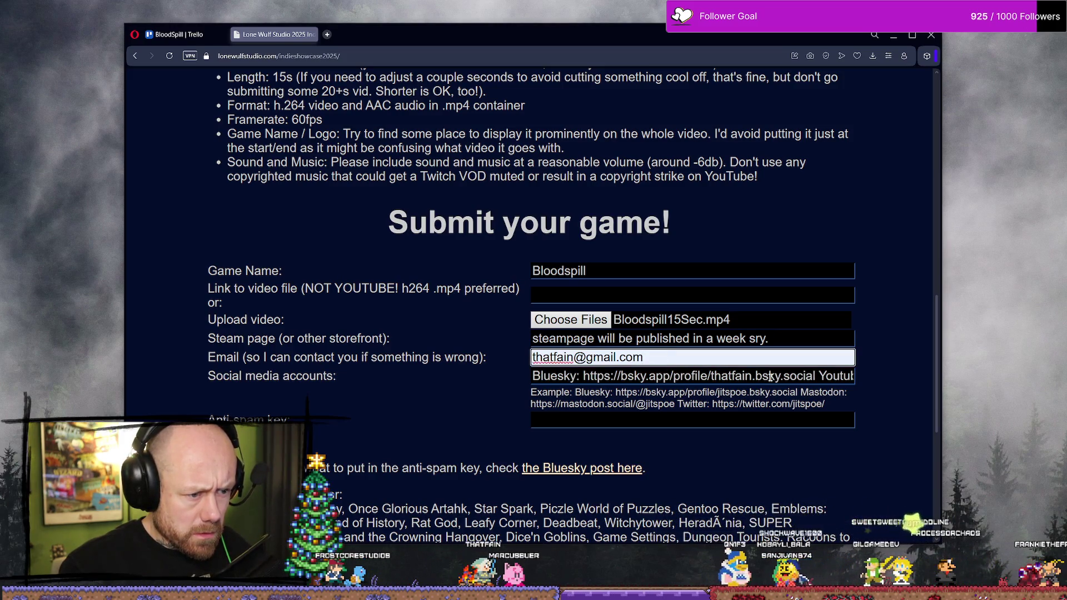
pyautogui.click(839, 377)
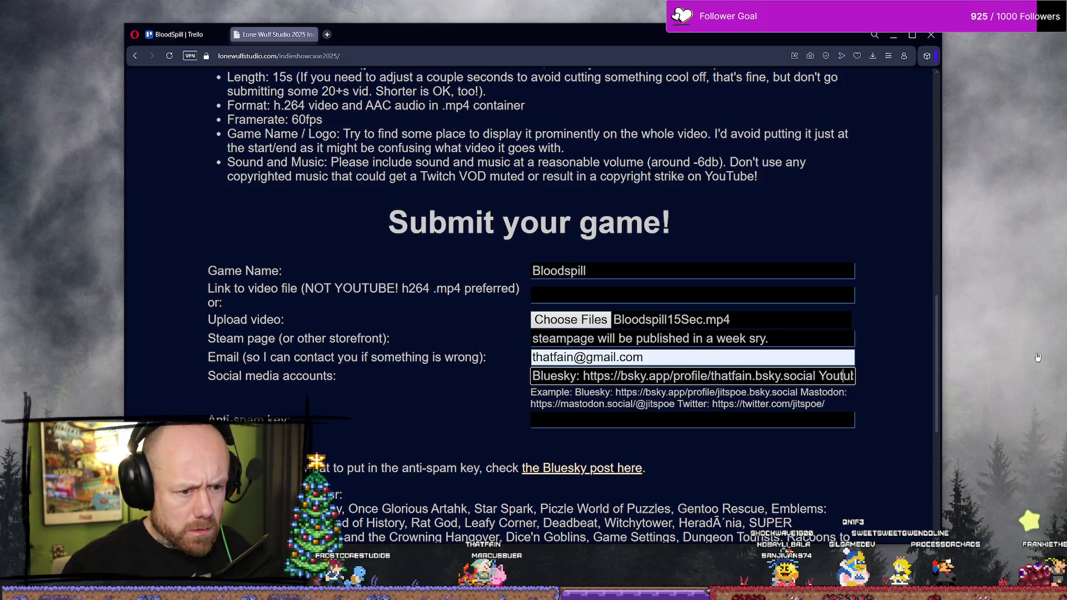
pyautogui.press('End')
# Step: Paste the YouTube channel link after its label and add an 'Instagram:' label
pyautogui.write(':')
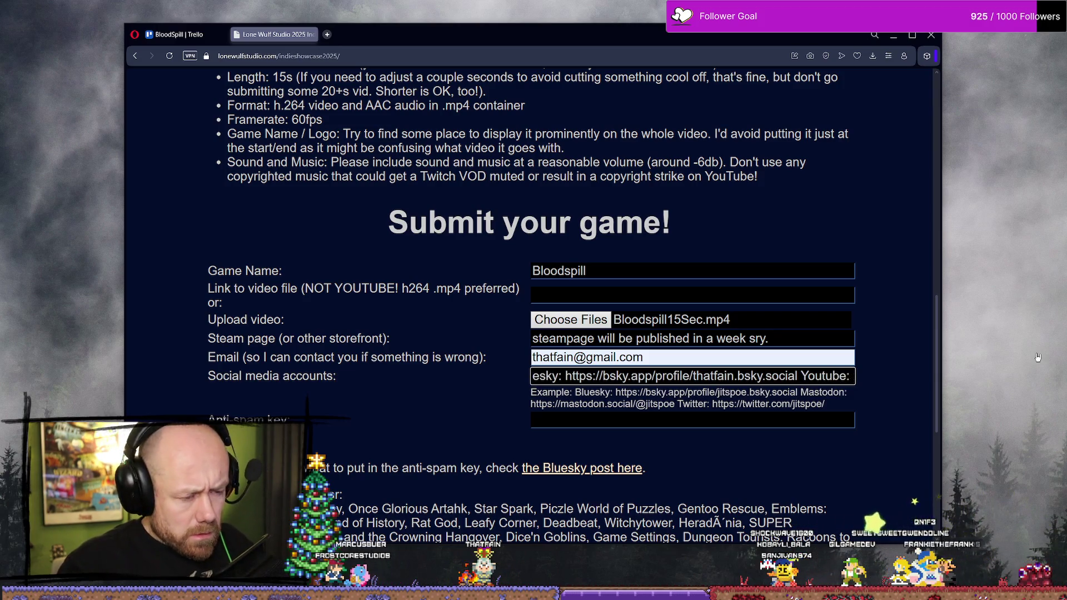
pyautogui.write('https://www.youtube.com/@thatFain')
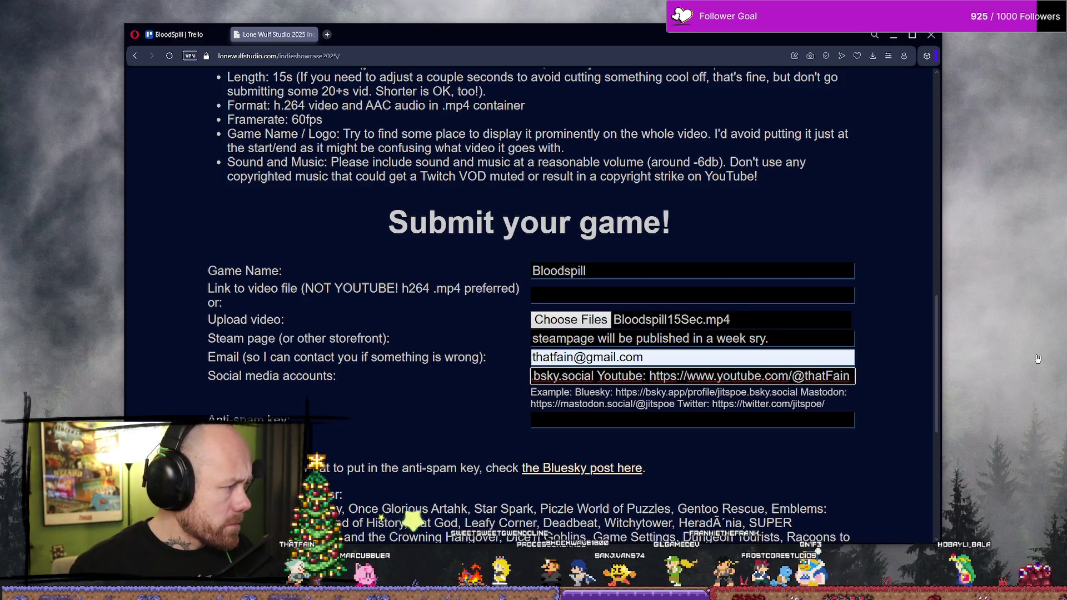
pyautogui.write('Insta')
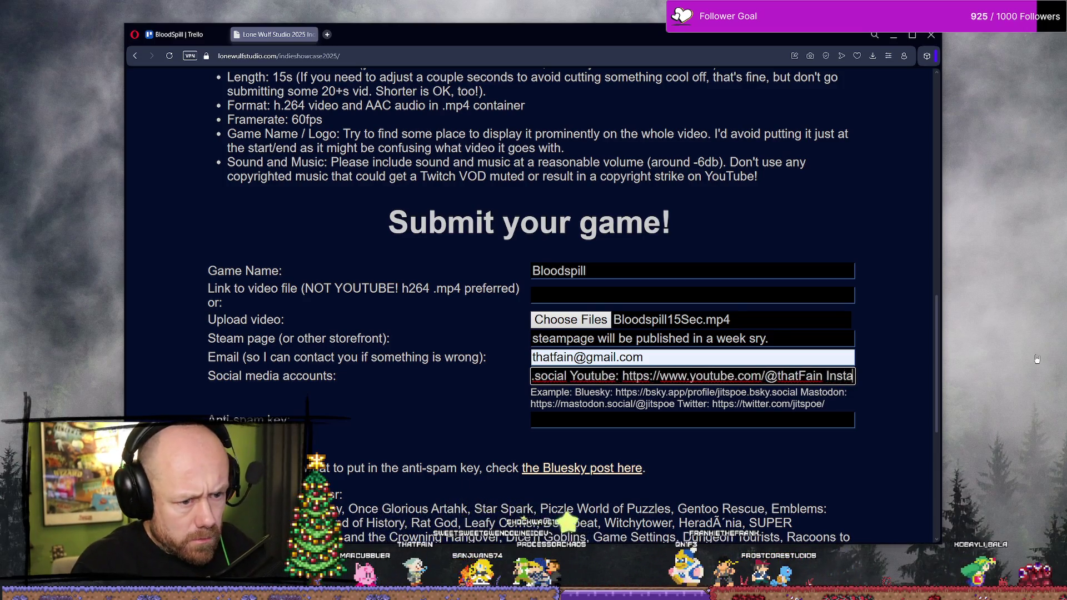
pyautogui.write('gram:')
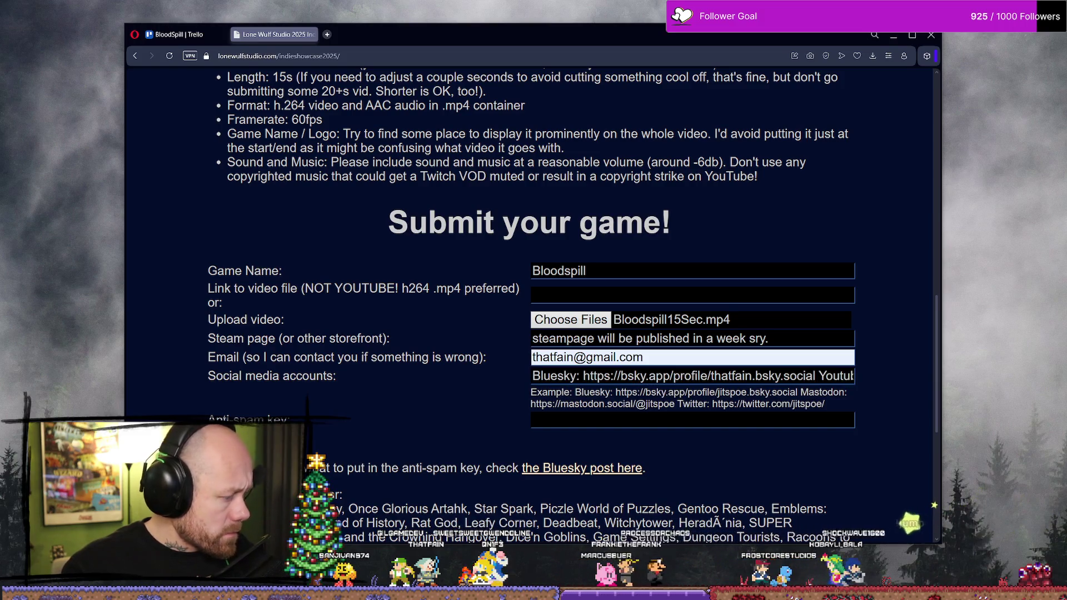
# Step: Insert a Twitch label right after the YouTube link
pyautogui.click(850, 376)
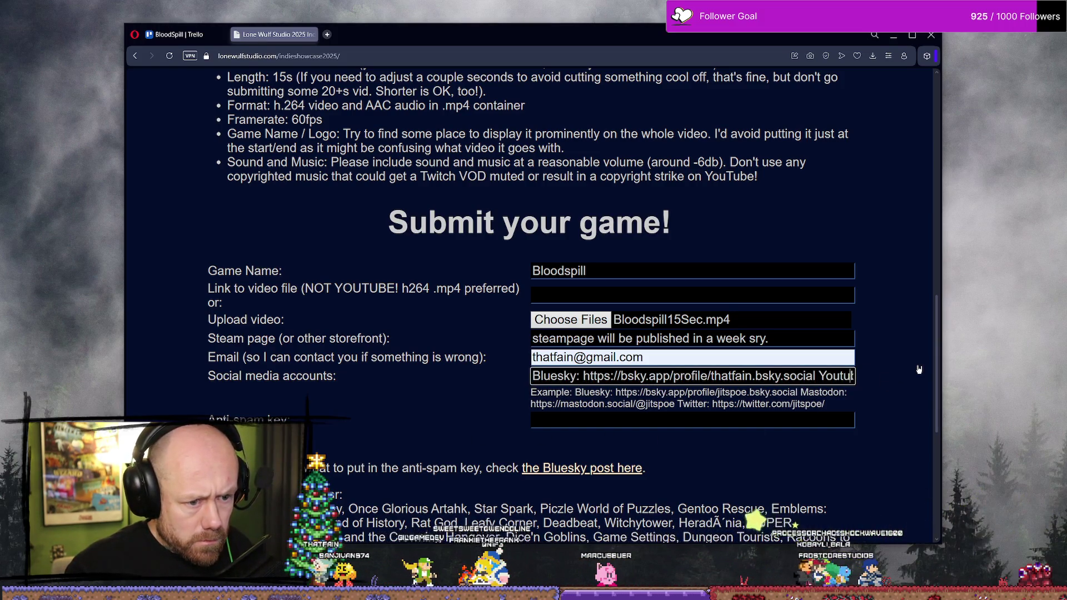
pyautogui.press('Right')
pyautogui.press('Right')
pyautogui.press('Right')
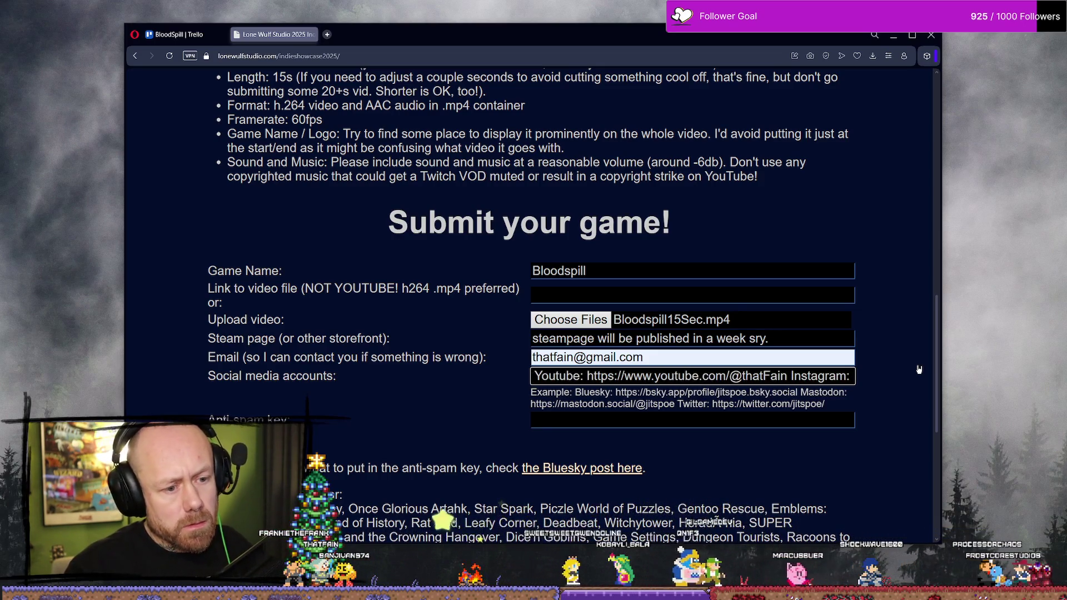
pyautogui.press('End')
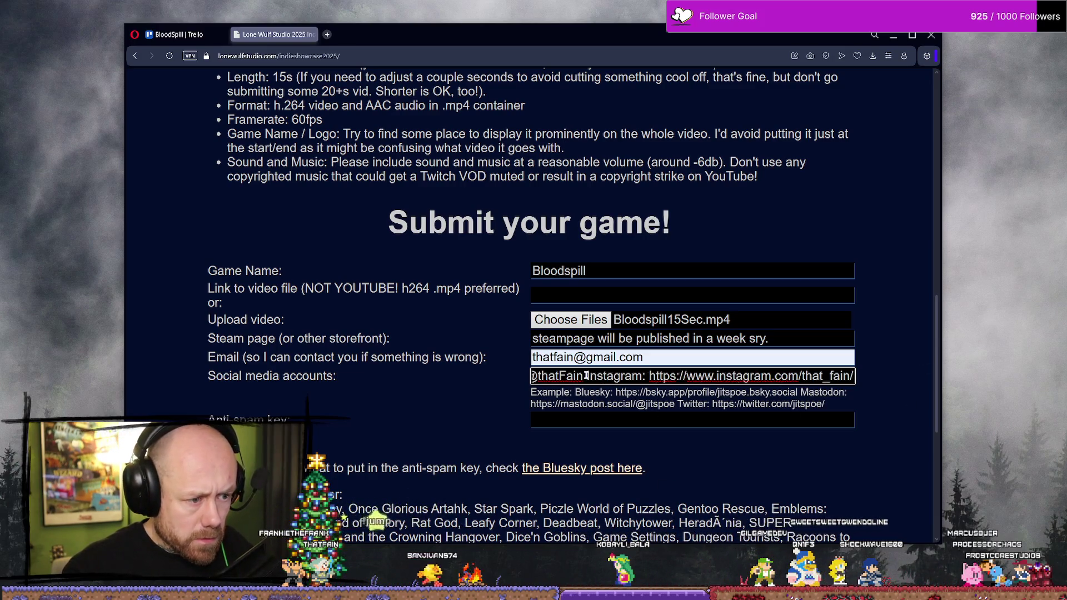
pyautogui.press('Left')
pyautogui.press('Left')
pyautogui.press('Left')
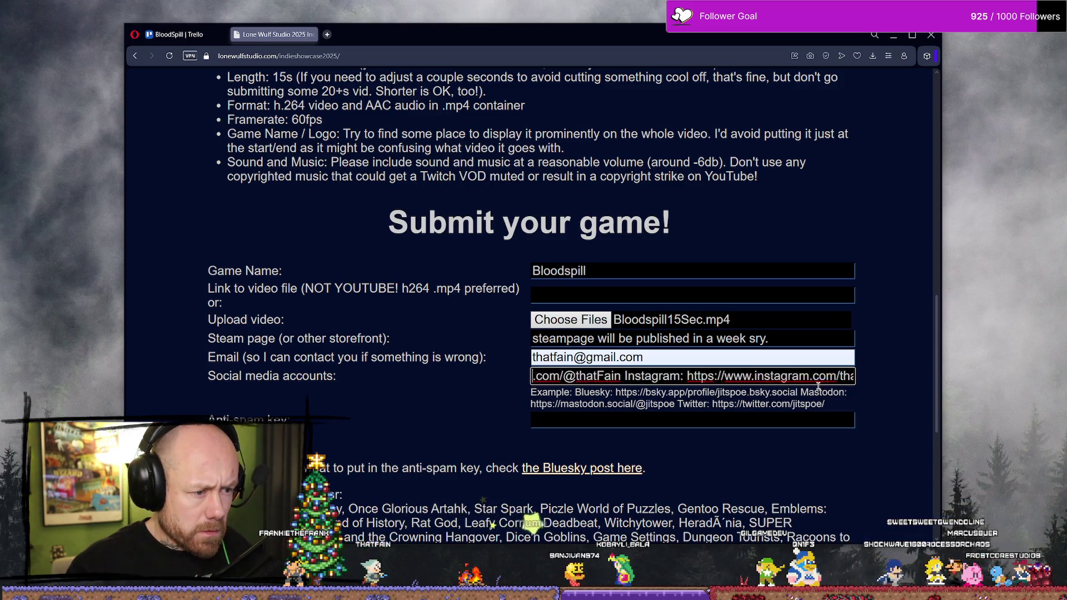
pyautogui.press('Right')
pyautogui.press('Right')
pyautogui.press('Right')
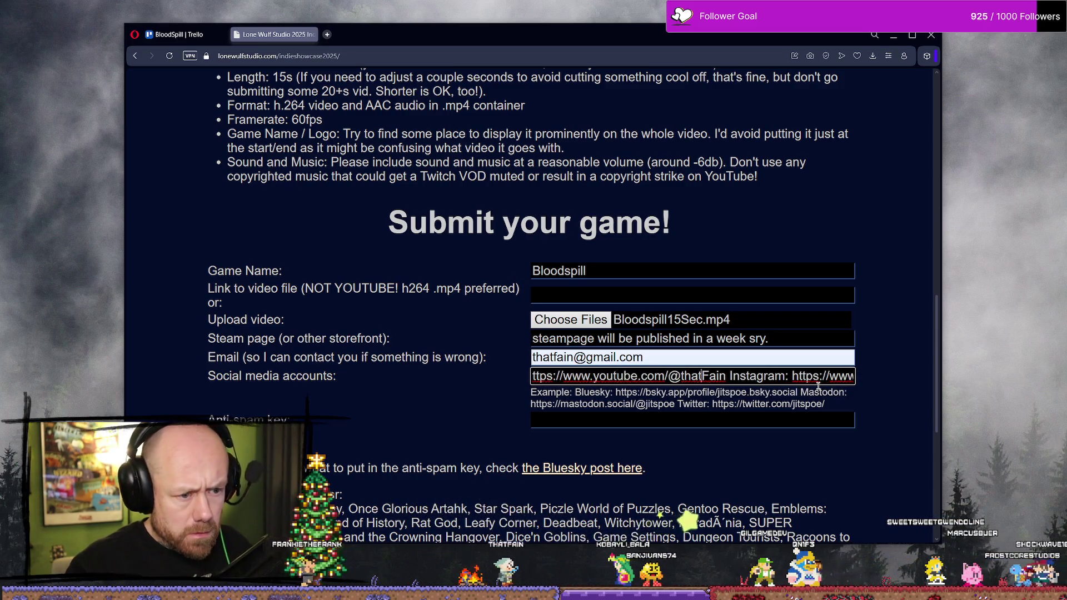
pyautogui.write('Twitch:')
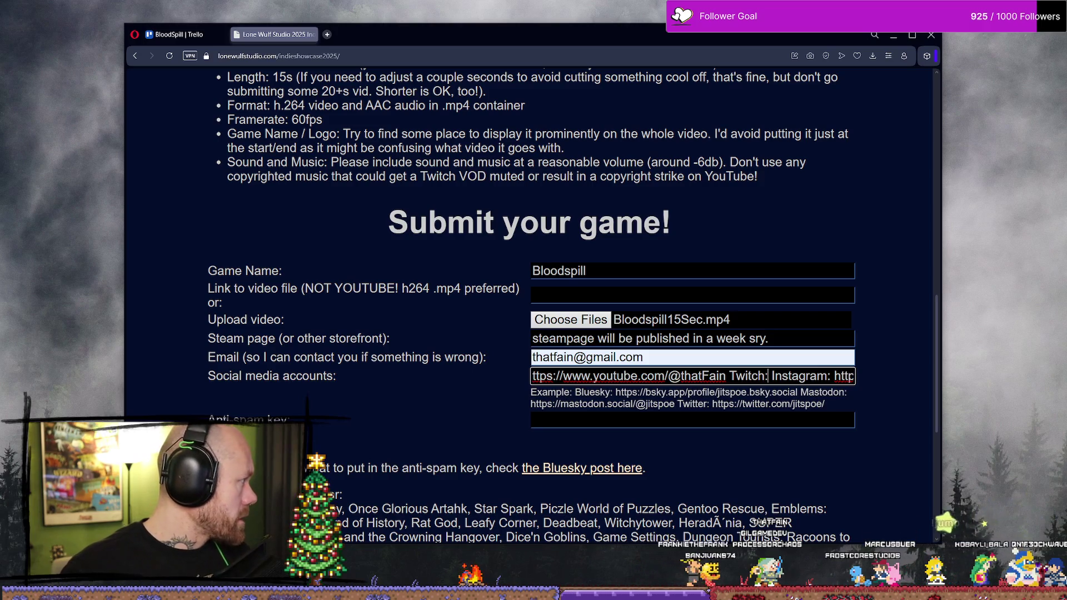
pyautogui.press('Tab')
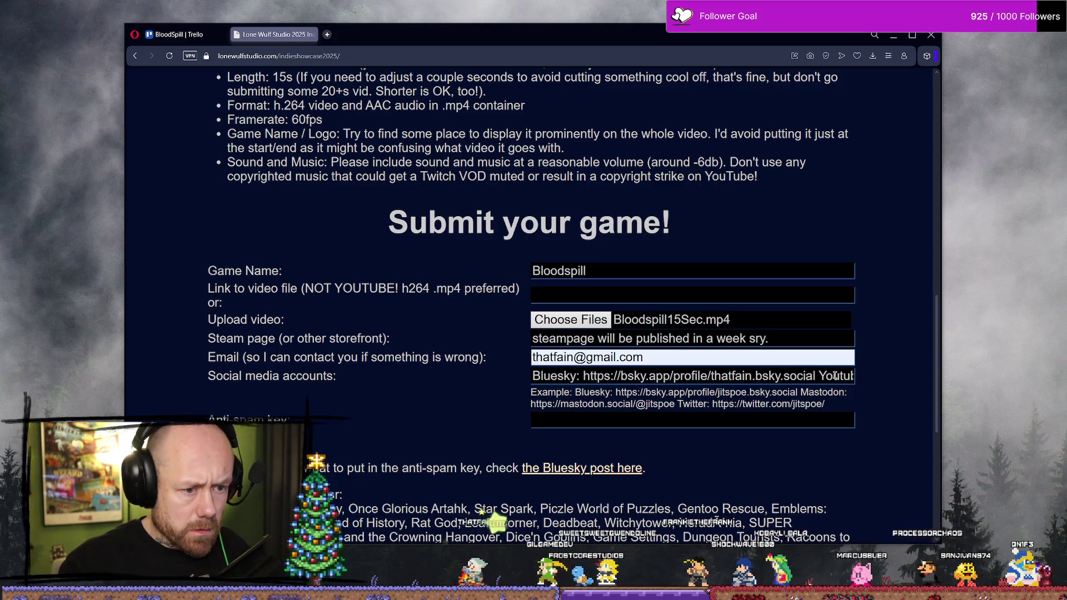
# Step: Paste the Twitch channel link after its label in the social media field
pyautogui.click(835, 376)
pyautogui.press('Right')
pyautogui.press('Right')
pyautogui.press('Right')
pyautogui.press('Right')
pyautogui.press('Right')
pyautogui.press('Right')
pyautogui.press('Left')
pyautogui.press('Left')
pyautogui.press('Left')
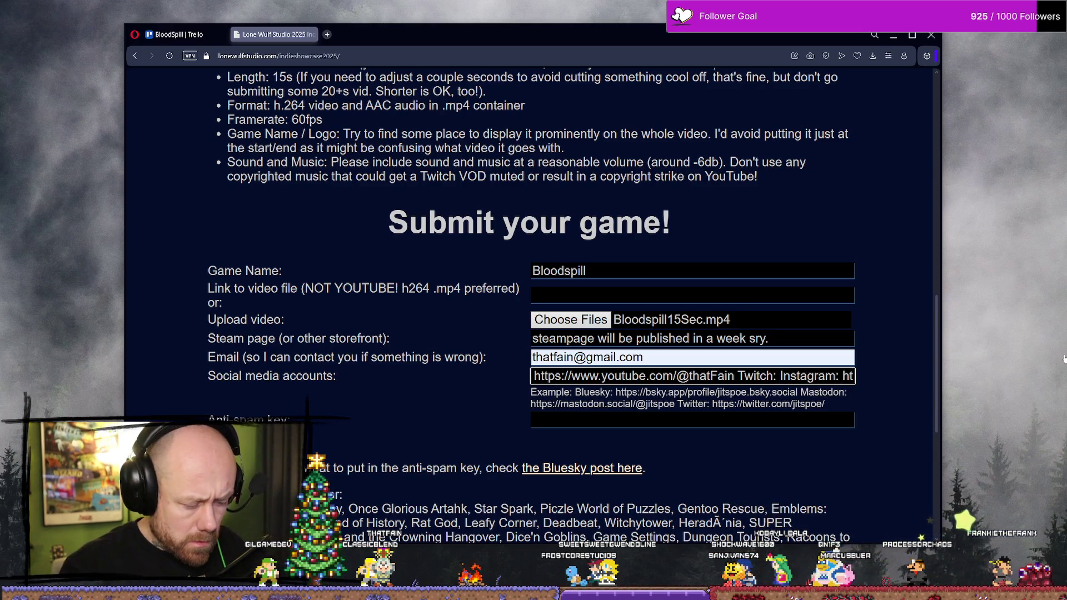
pyautogui.write('https://www.twitch.tv/thatfain')
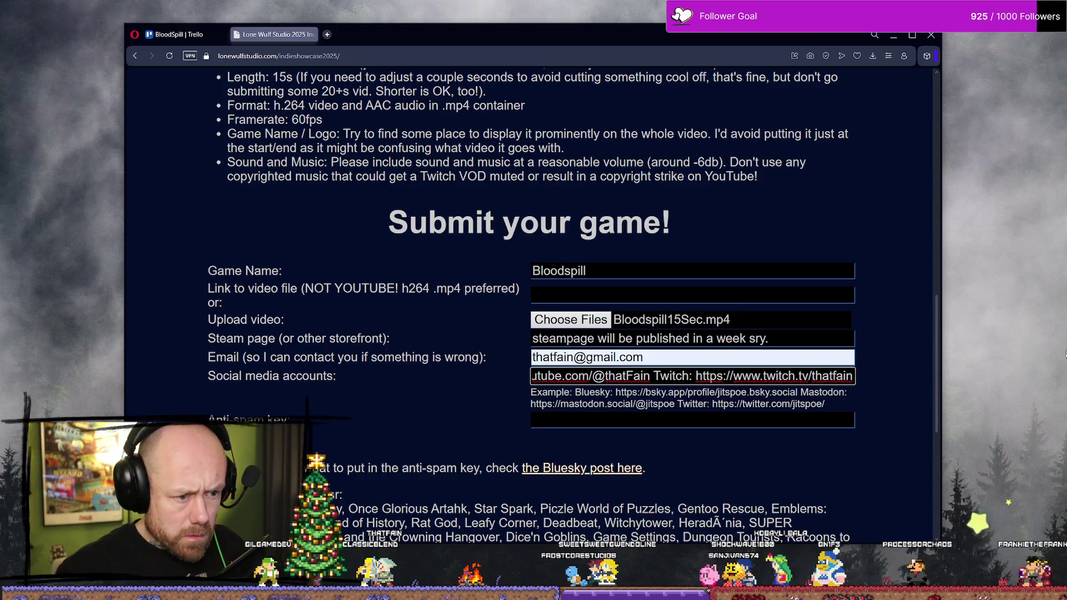
pyautogui.press('Right')
pyautogui.press('Right')
pyautogui.press('Right')
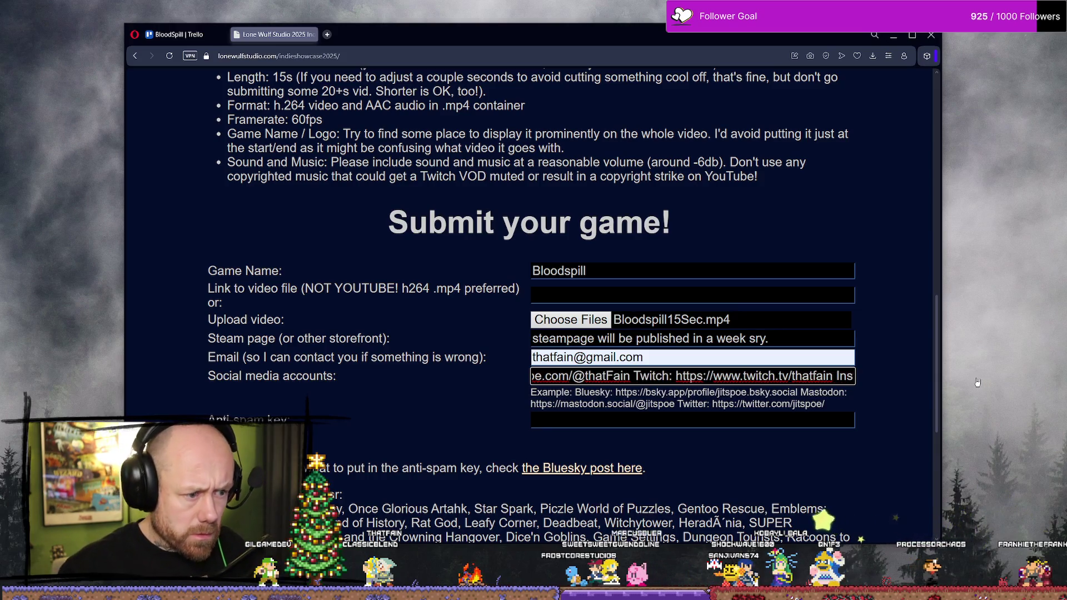
pyautogui.press('Home')
pyautogui.click(557, 423)
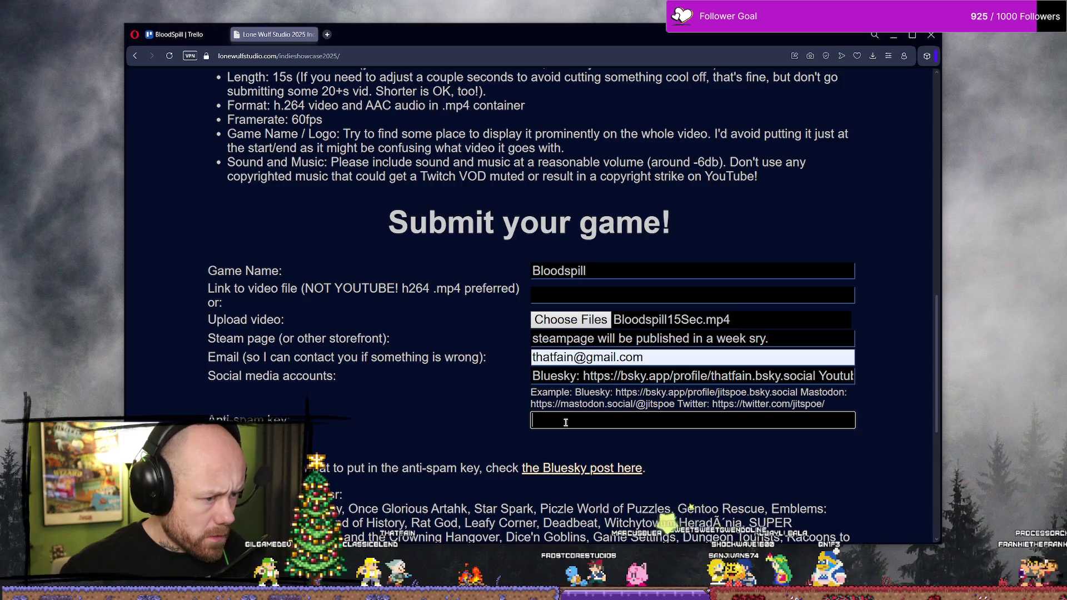
pyautogui.scroll(-5, 669, 422)
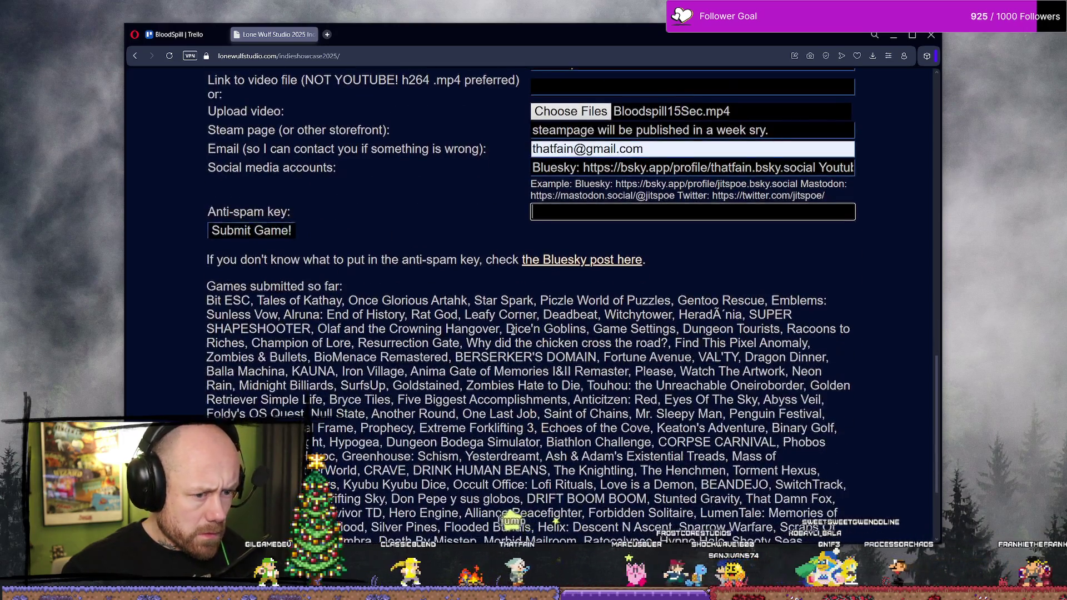
pyautogui.scroll(3, 497, 339)
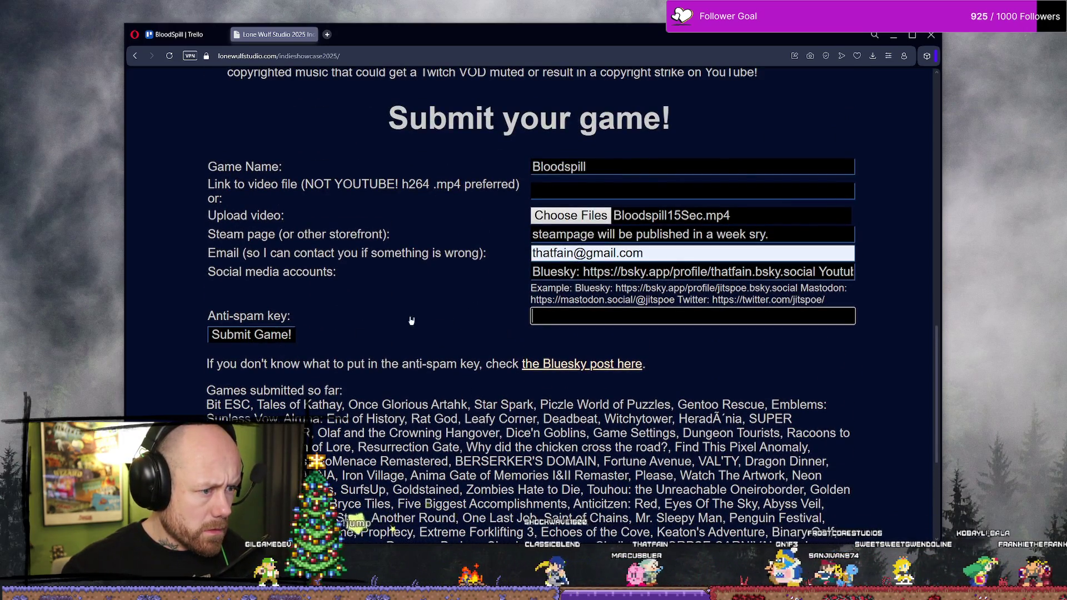
pyautogui.click(521, 301)
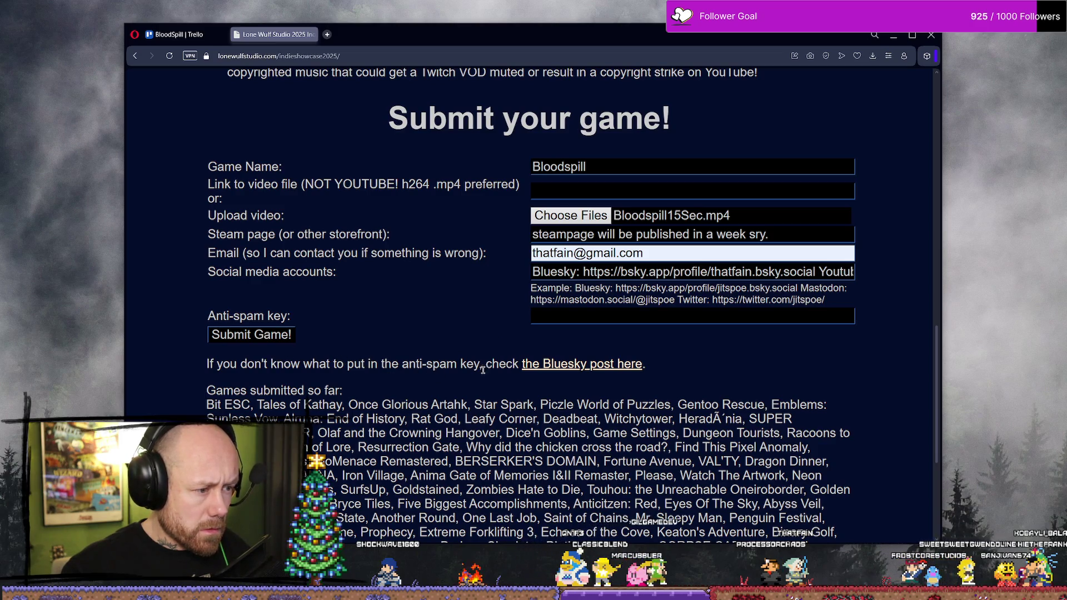
# Step: Open the announcement post in its own tab and highlight the anti-spam key 'kook'
pyautogui.middleClick(571, 366)
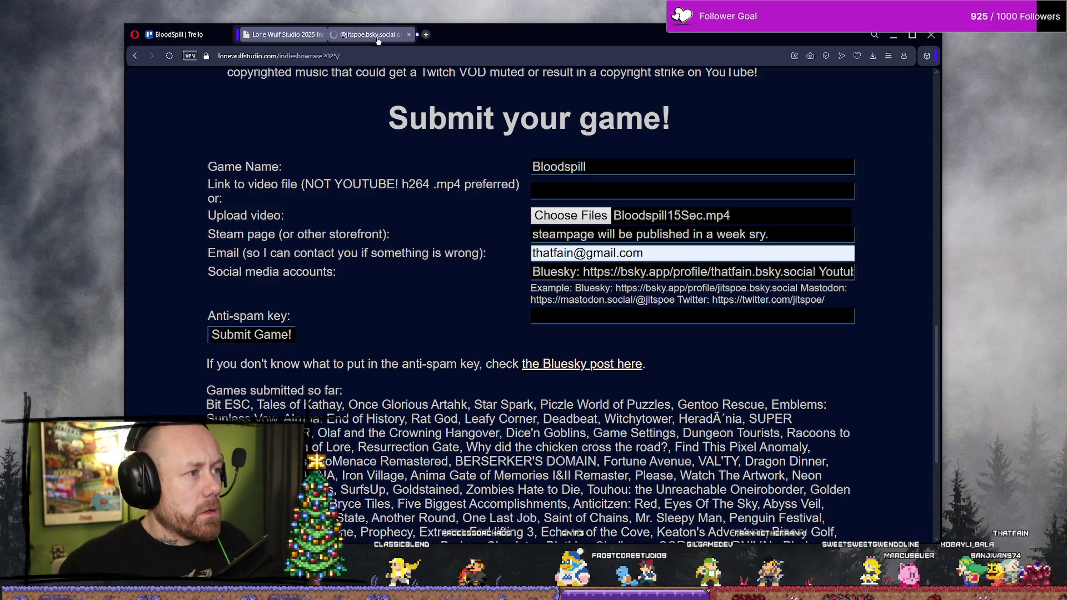
pyautogui.click(372, 36)
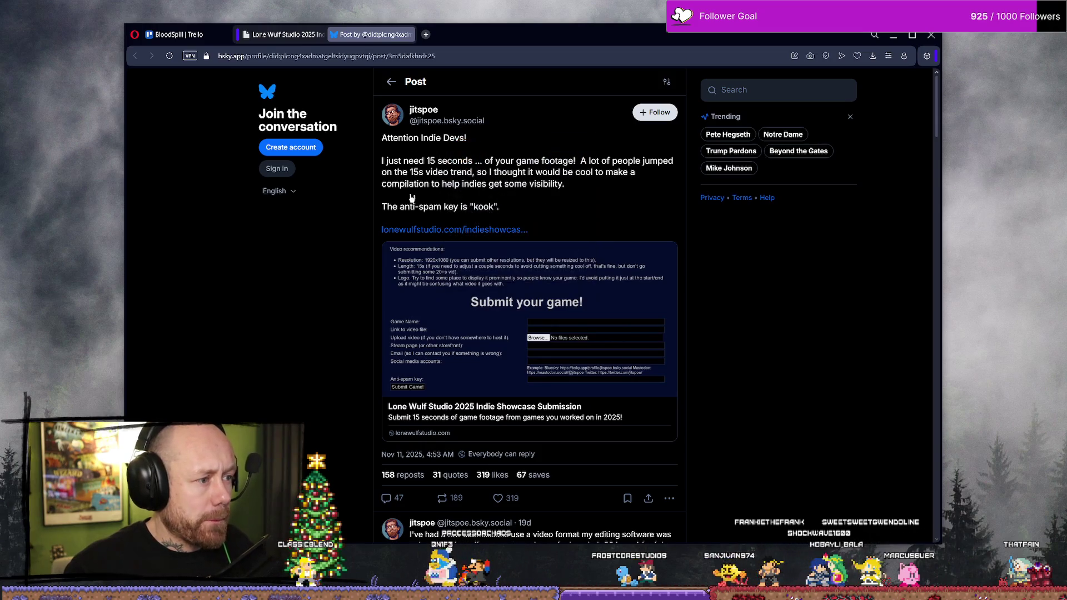
pyautogui.moveTo(474, 207); pyautogui.dragTo(493, 206)
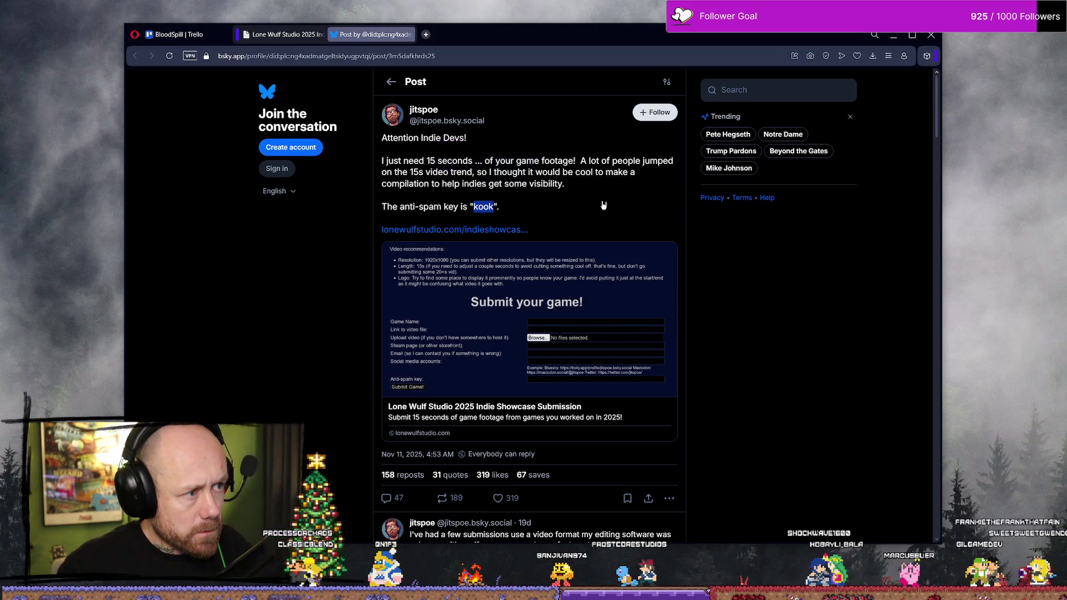
# Step: Open the poster's Bluesky profile, showing its banner, bio and pinned post
pyautogui.click(425, 110)
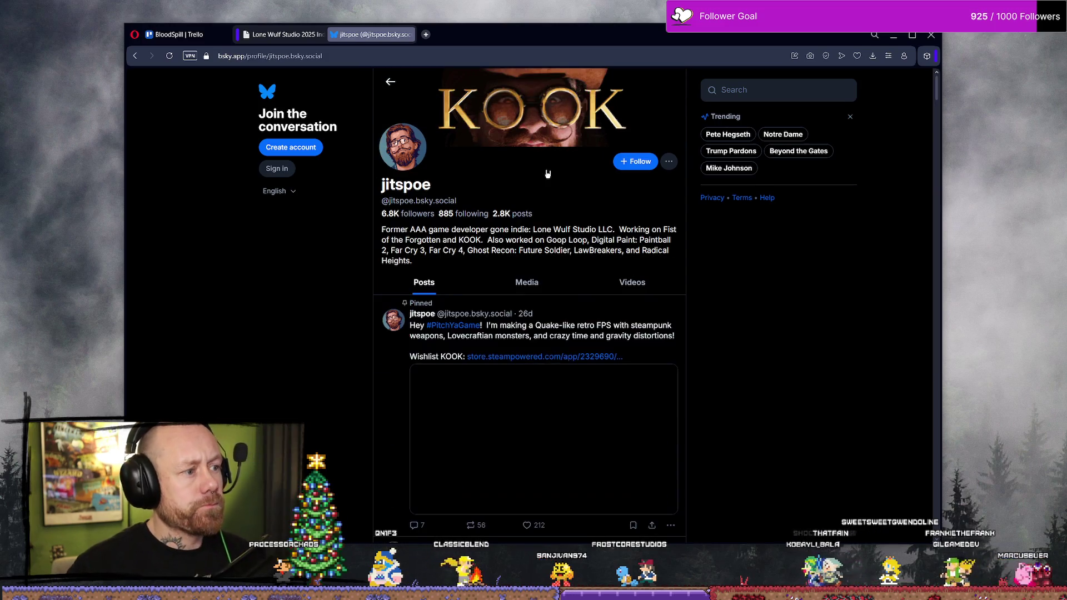
pyautogui.scroll(-3, 555, 192)
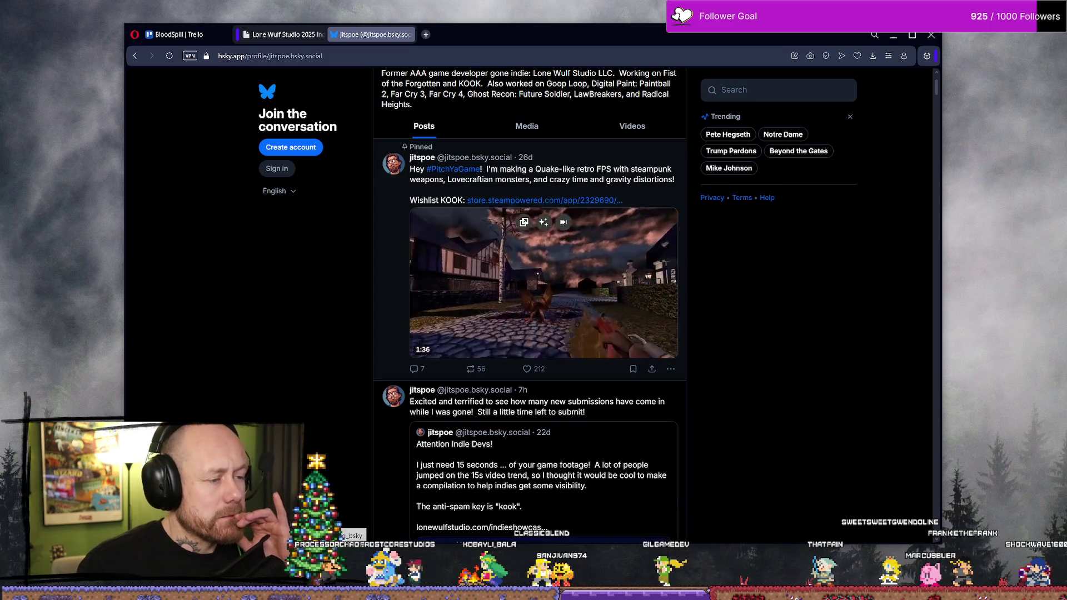
pyautogui.scroll(3, 561, 207)
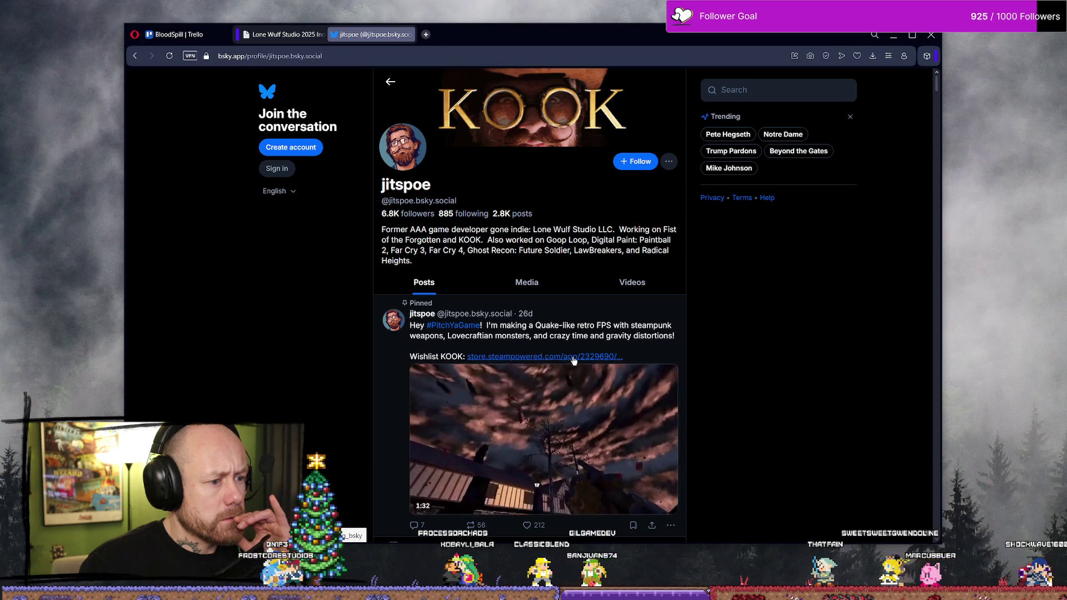
# Step: Open the KOOK Steam store page from the pinned post and play/pause its gameplay trailer
pyautogui.click(581, 357)
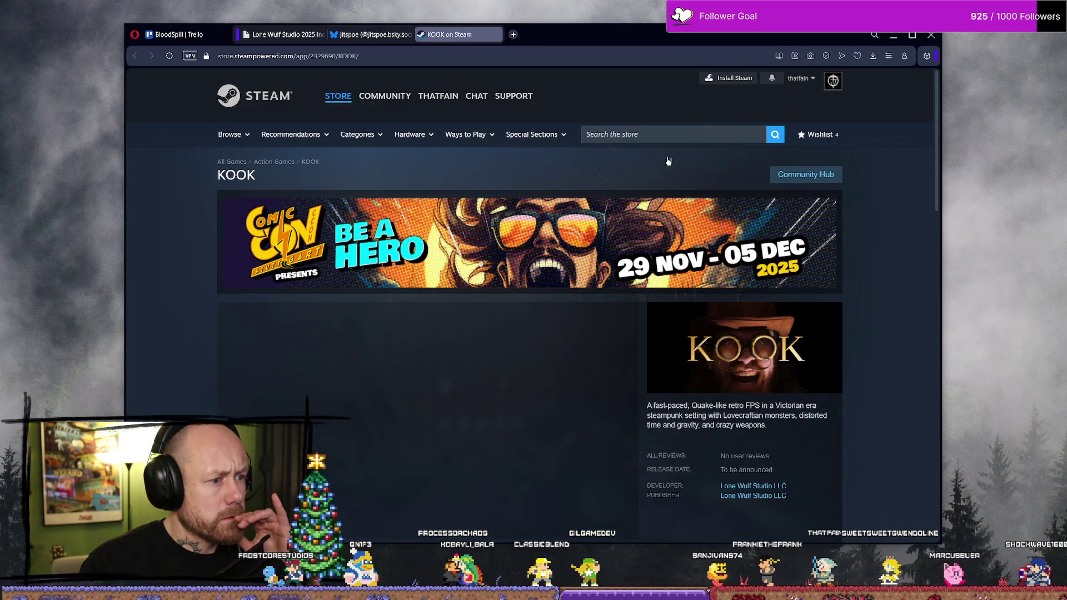
pyautogui.scroll(-2, 472, 250)
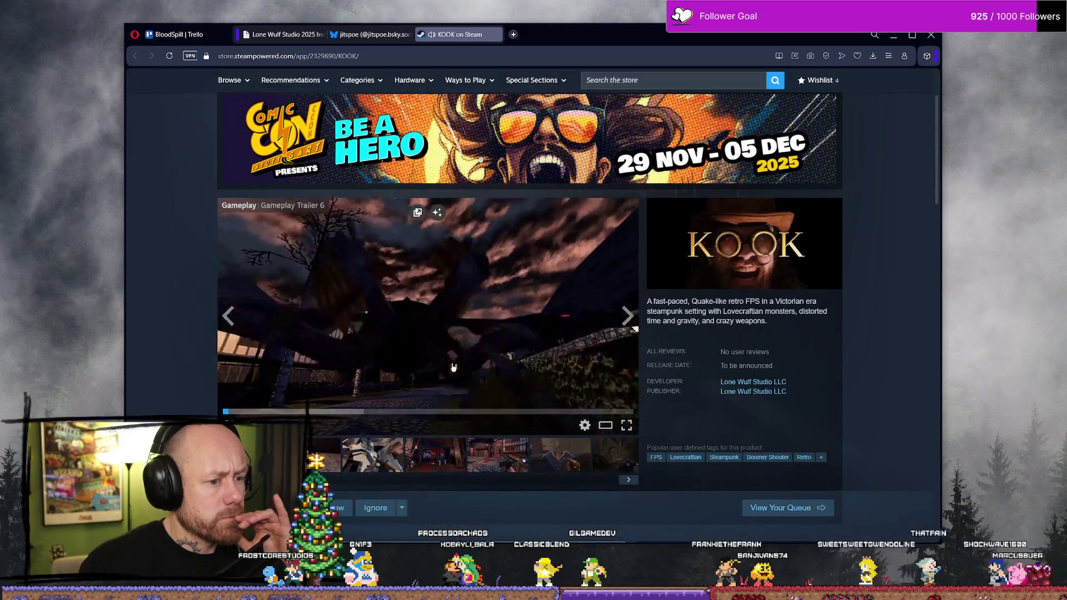
pyautogui.click(469, 327)
pyautogui.scroll(-2, 470, 295)
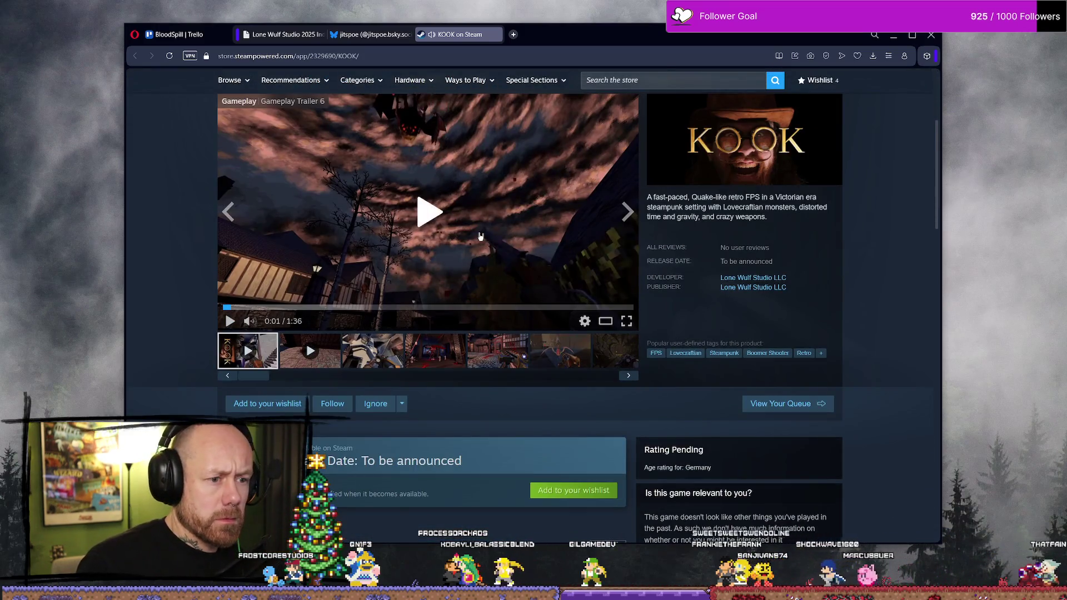
pyautogui.click(480, 236)
pyautogui.scroll(3, 480, 237)
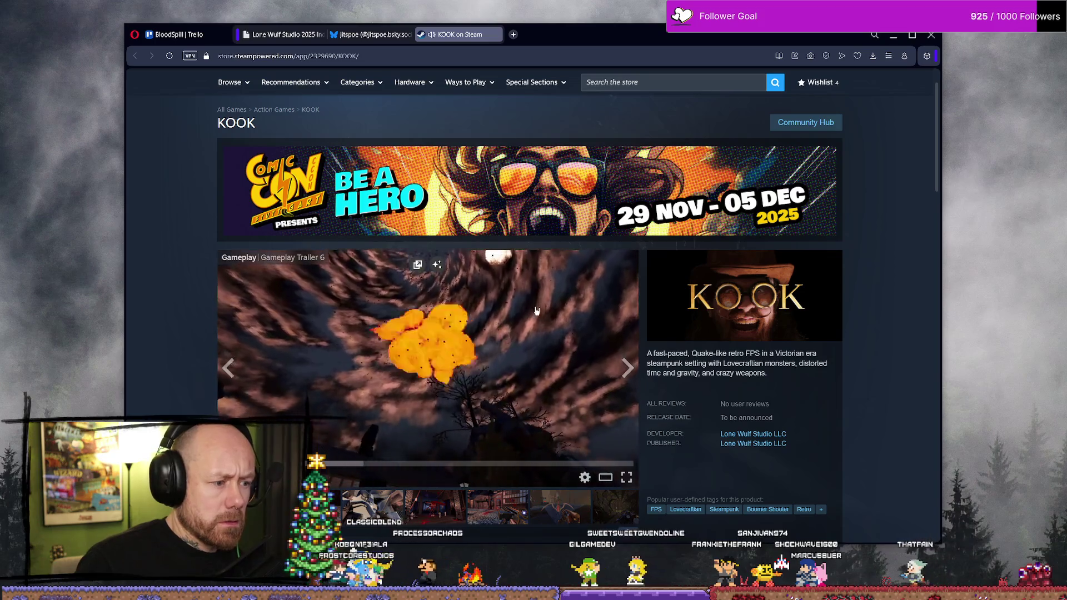
pyautogui.click(536, 311)
# Step: Scroll down to KOOK's About This Game description, then return to the Bluesky profile
pyautogui.scroll(-9, 537, 314)
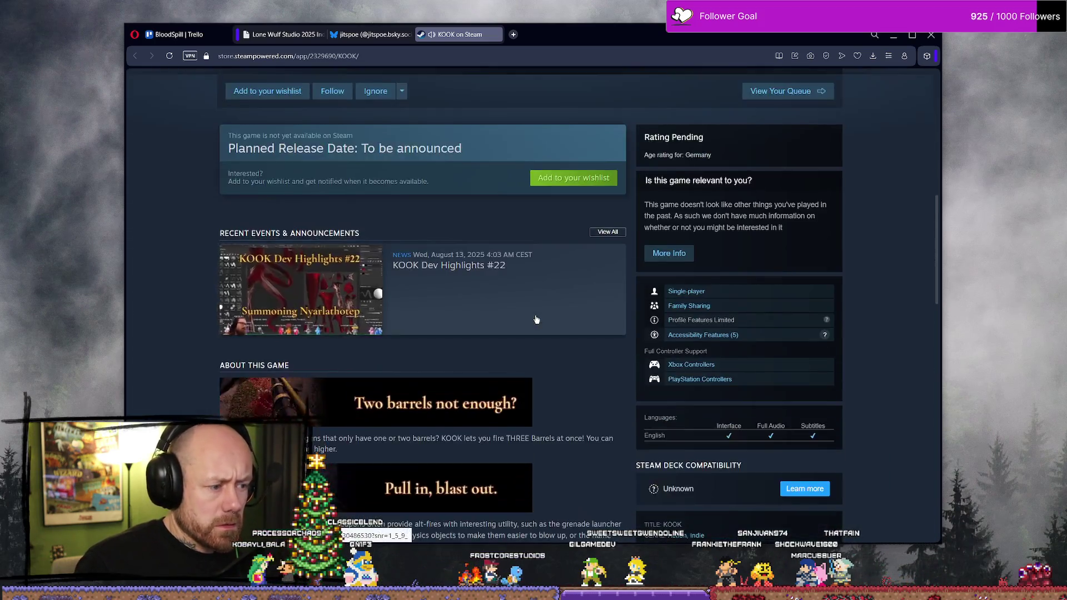
pyautogui.scroll(-3, 537, 320)
pyautogui.scroll(-2, 544, 311)
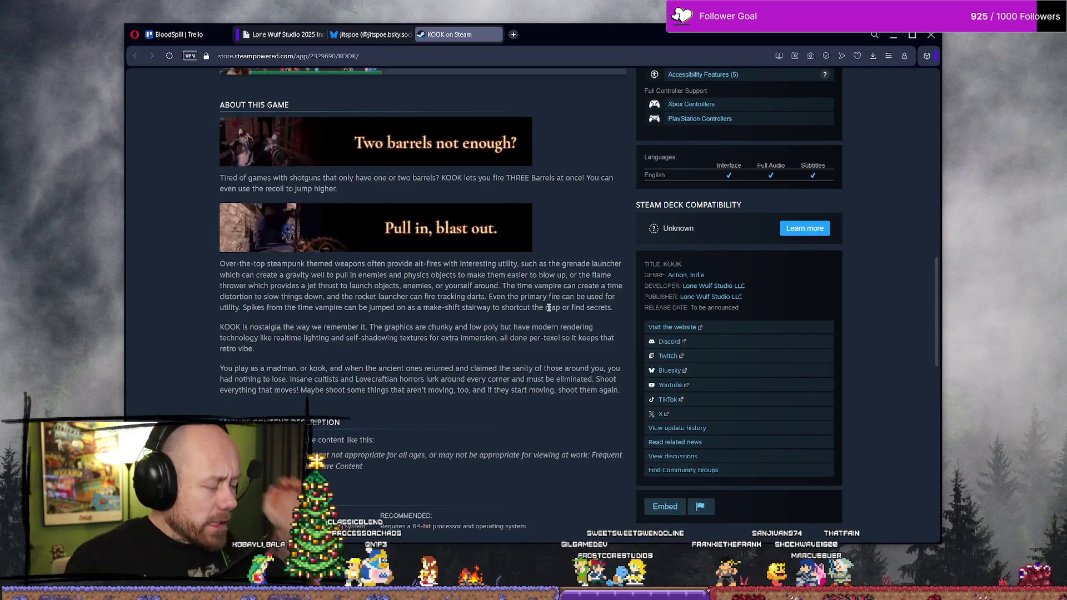
pyautogui.click(390, 36)
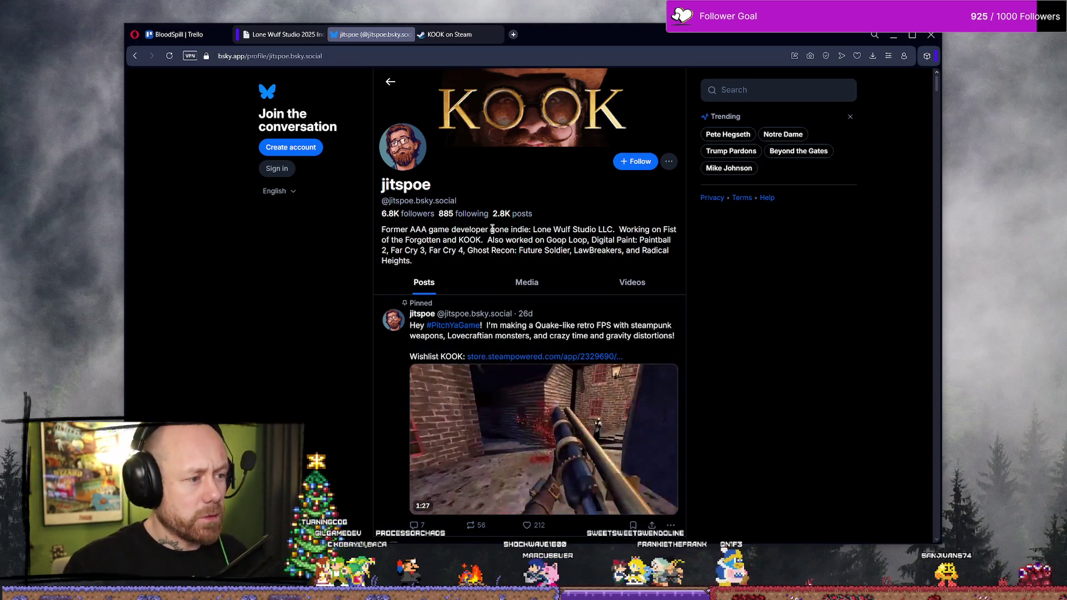
# Step: Highlight 'game developer' and 'Lone Wulf Studio LLC' in the bio, then go back to the showcase page
pyautogui.moveTo(439, 239); pyautogui.dragTo(428, 230)
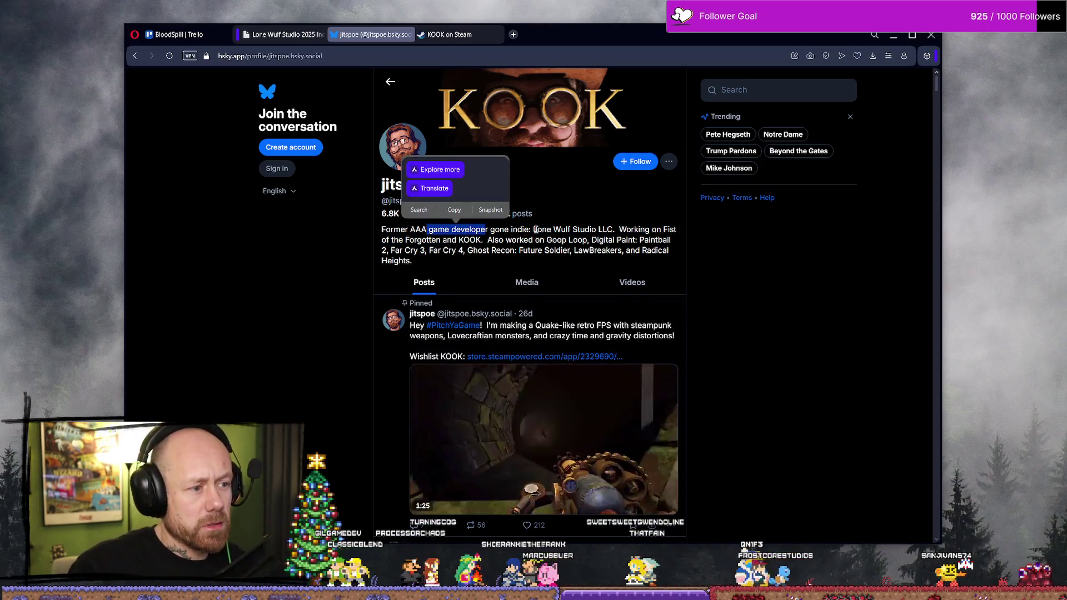
pyautogui.moveTo(532, 230); pyautogui.dragTo(614, 230)
pyautogui.click(622, 261)
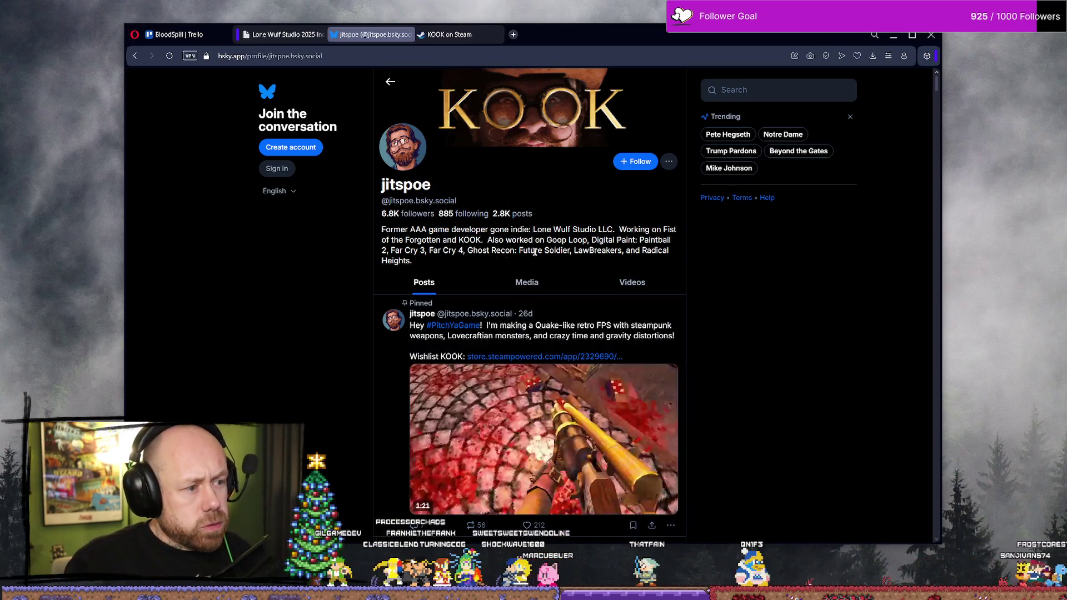
pyautogui.click(283, 34)
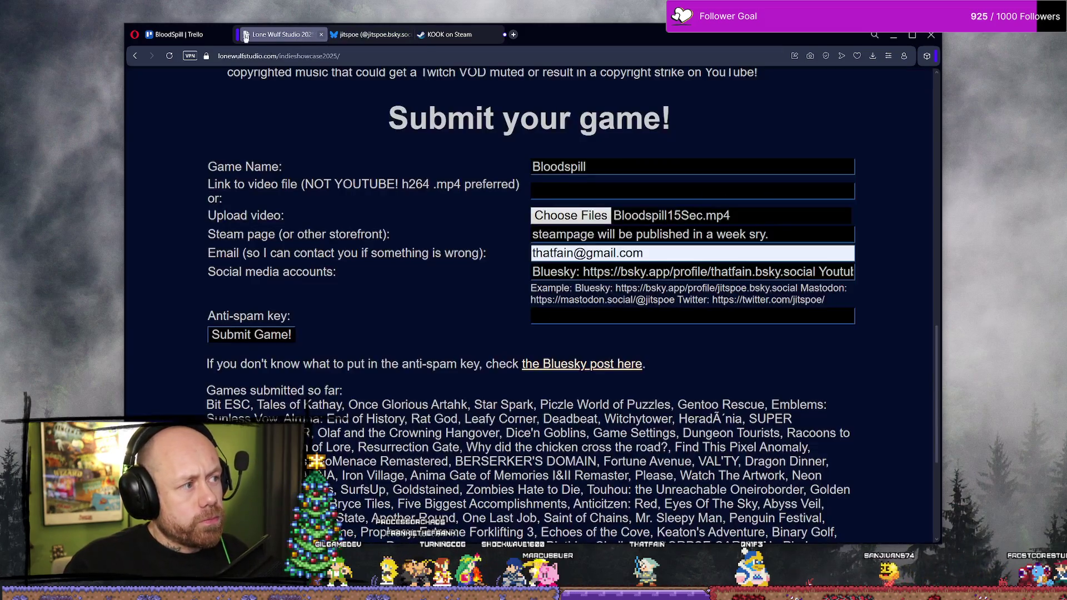
# Step: From the top of the showcase page, open the youtube.com and twitch.tv links in background tabs
pyautogui.scroll(15, 465, 232)
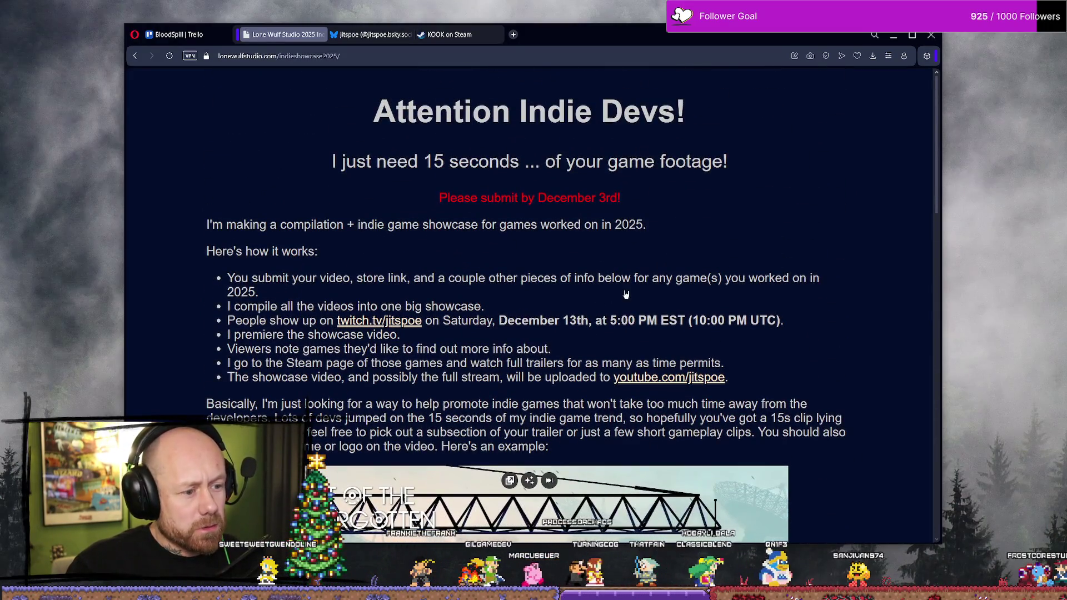
pyautogui.middleClick(684, 382)
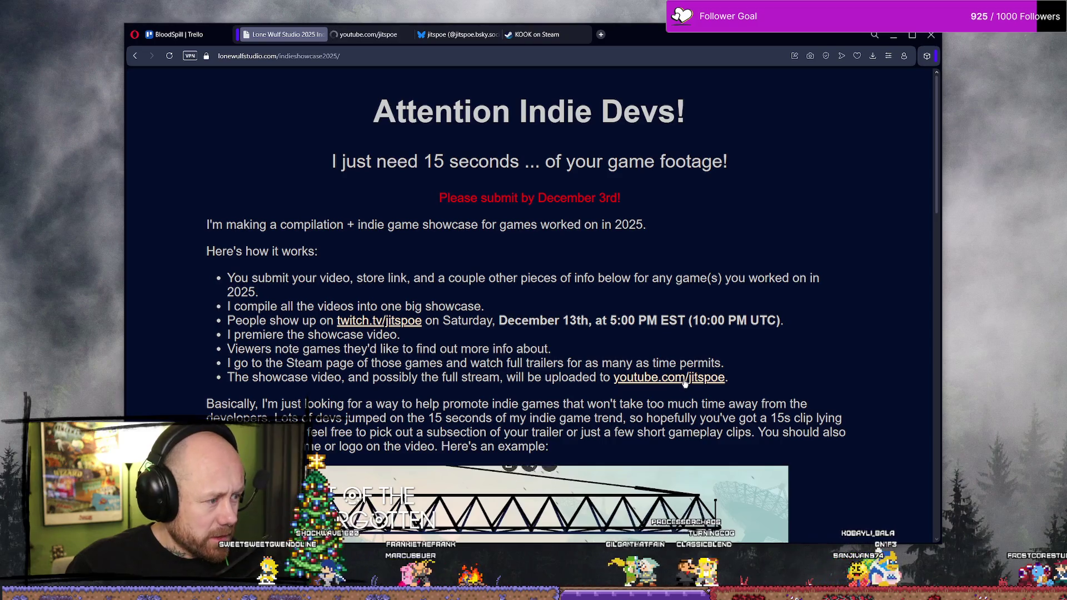
pyautogui.middleClick(409, 322)
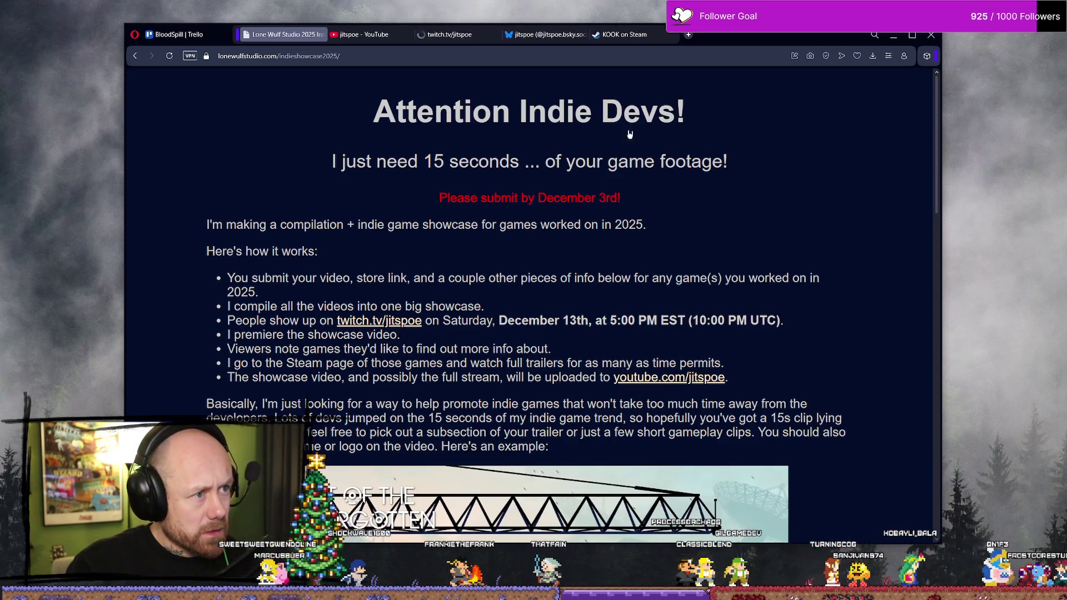
pyautogui.click(378, 34)
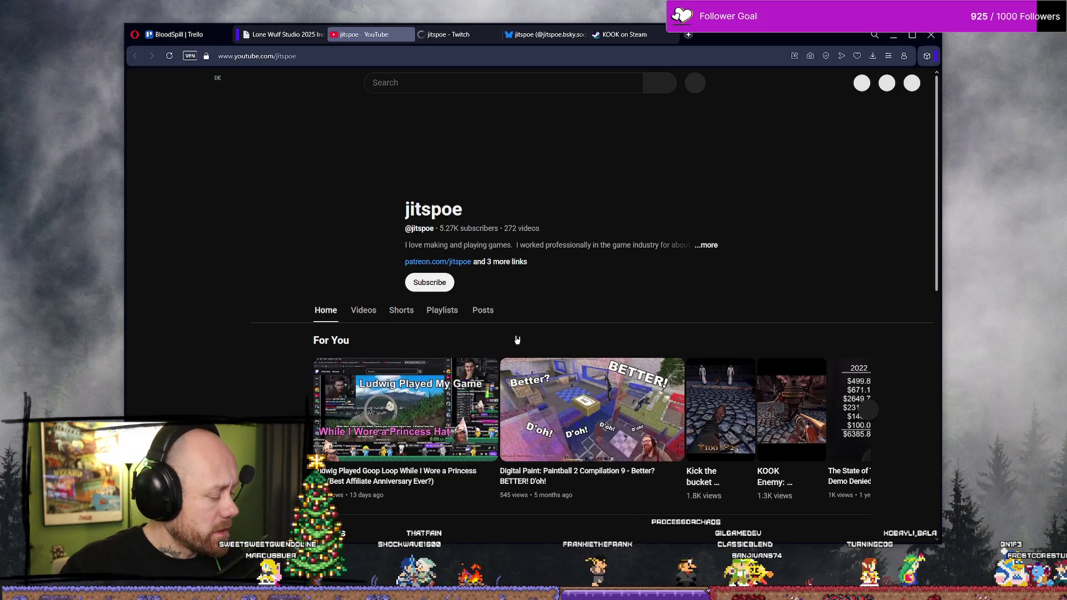
# Step: Highlight the 5.27K subscriber count on the YouTube channel, then move on to Twitch
pyautogui.doubleClick(446, 229)
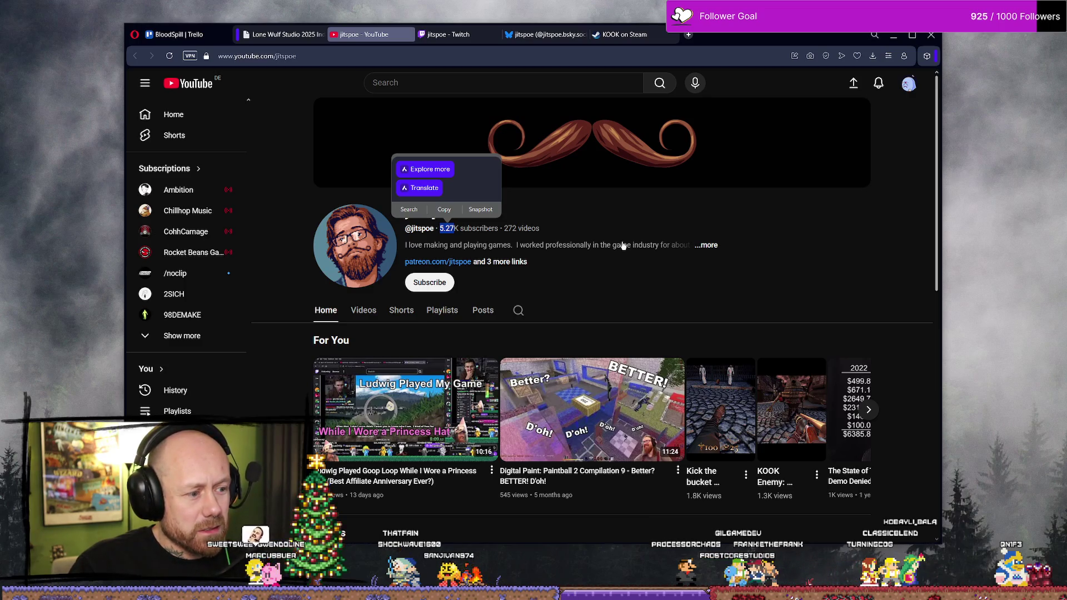
pyautogui.click(447, 35)
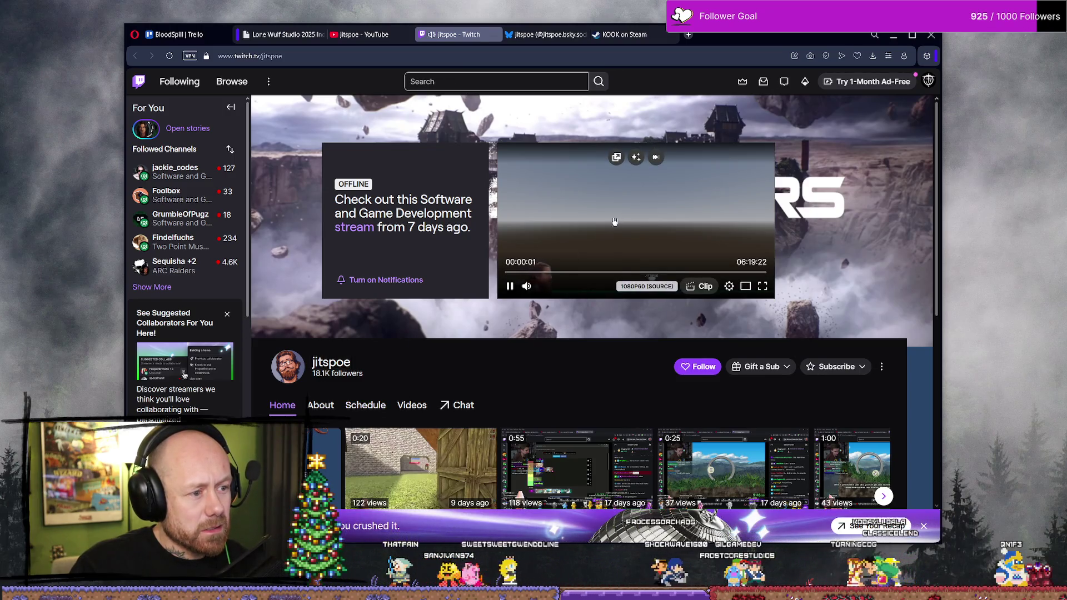
# Step: Pause the Twitch stream replay and scroll through featured clips, categories and suggested streamers
pyautogui.click(615, 222)
pyautogui.scroll(-3, 591, 260)
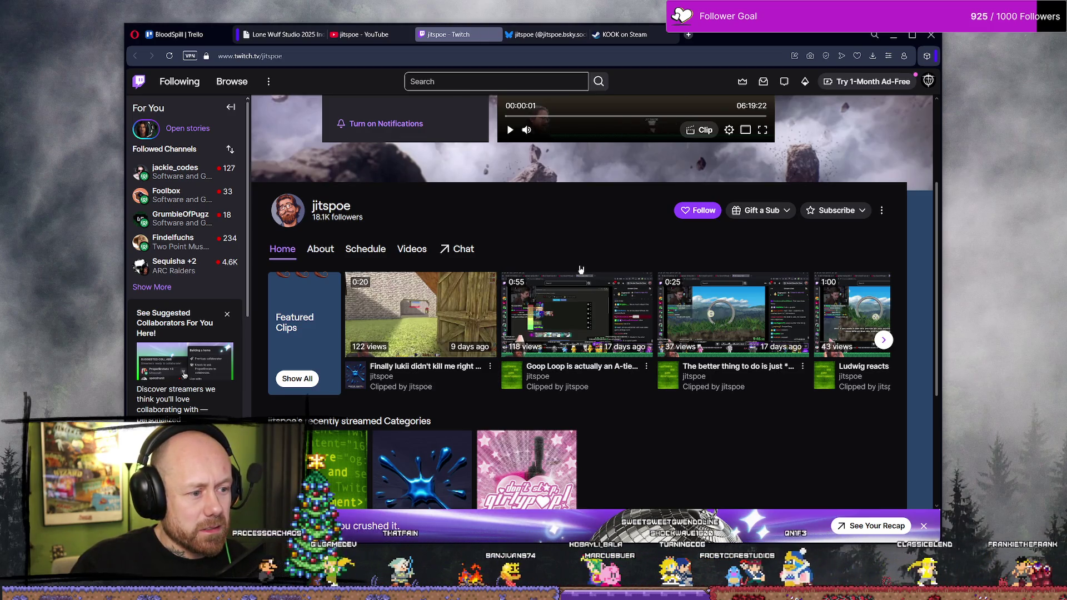
pyautogui.scroll(-4, 581, 269)
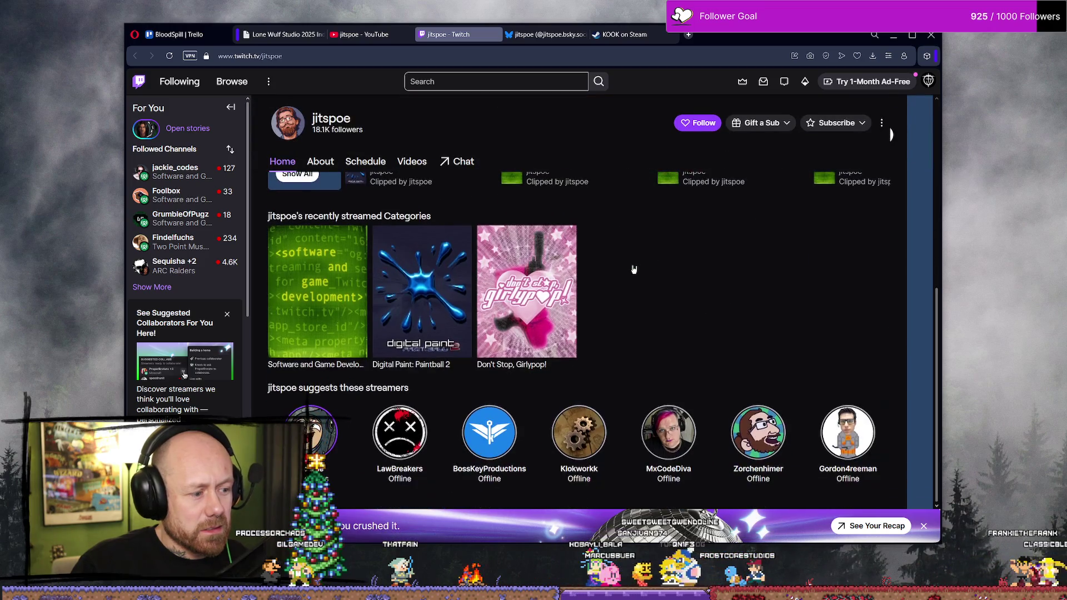
pyautogui.scroll(2, 634, 269)
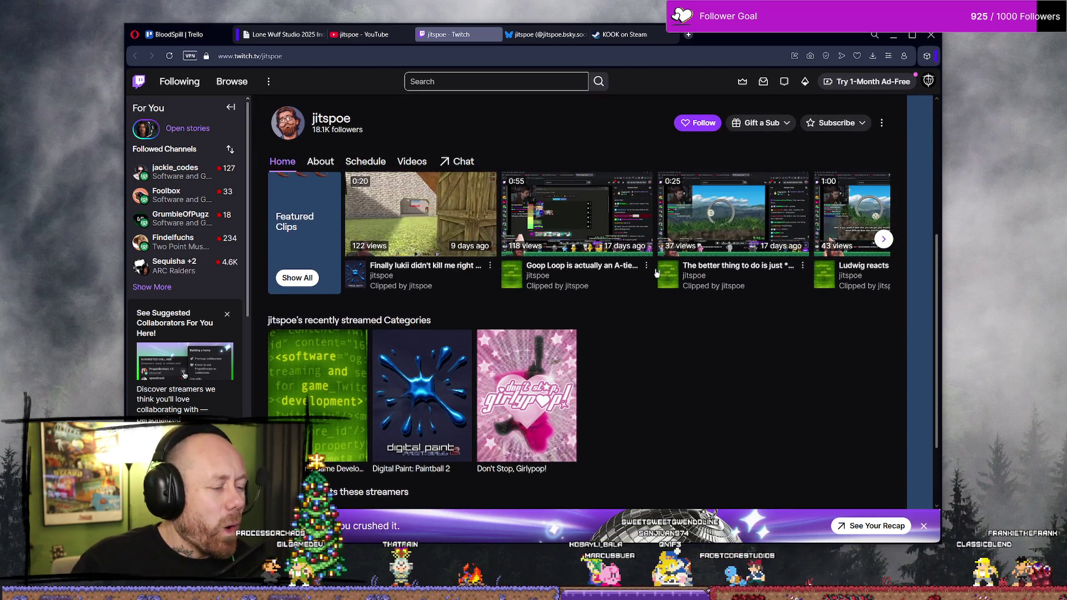
pyautogui.scroll(5, 656, 273)
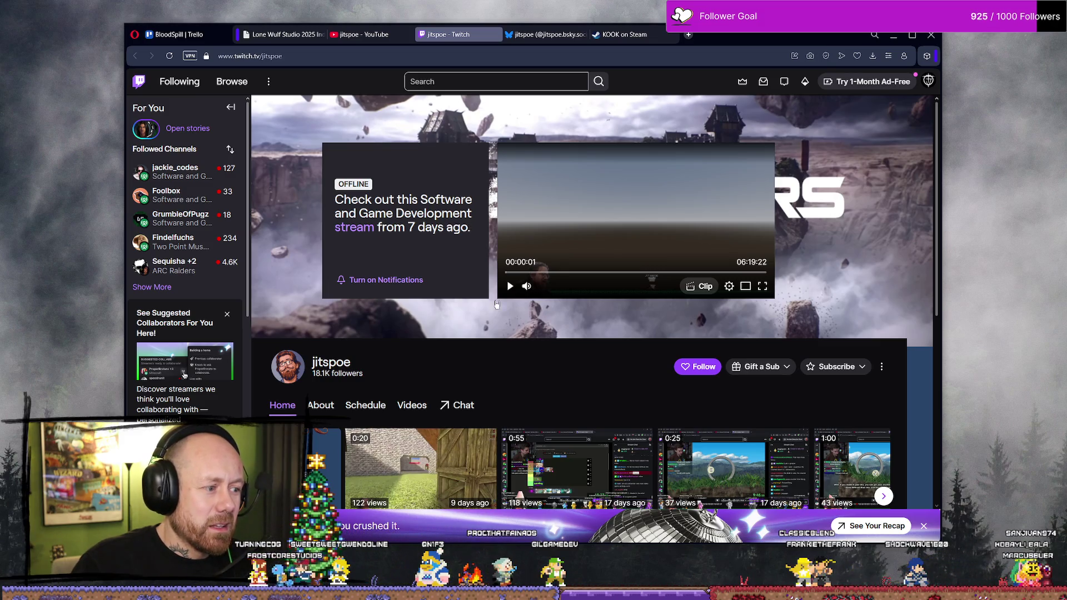
pyautogui.scroll(-7, 497, 305)
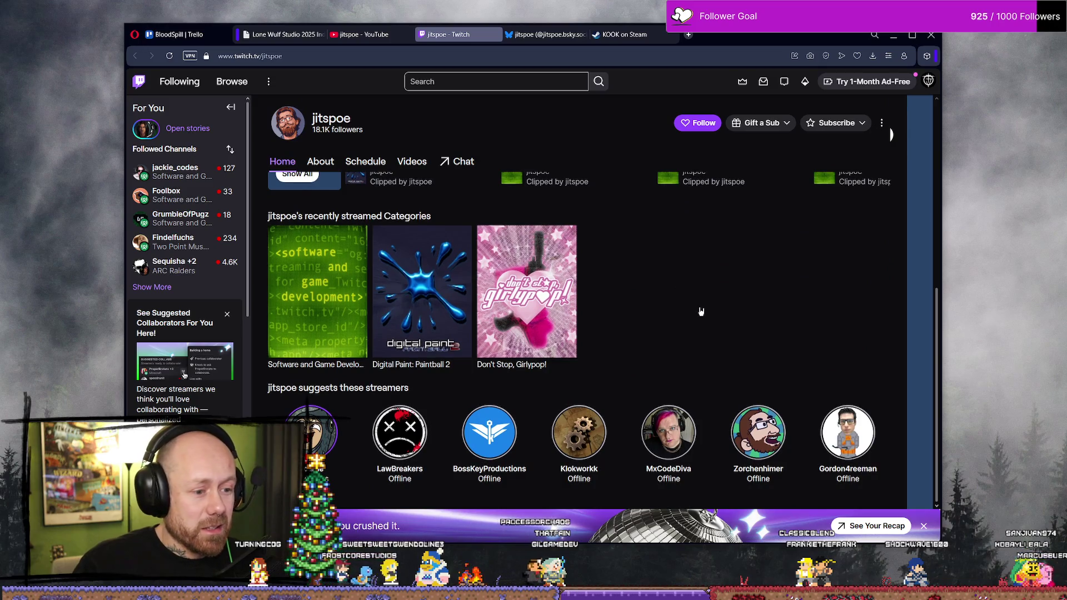
pyautogui.scroll(5, 696, 313)
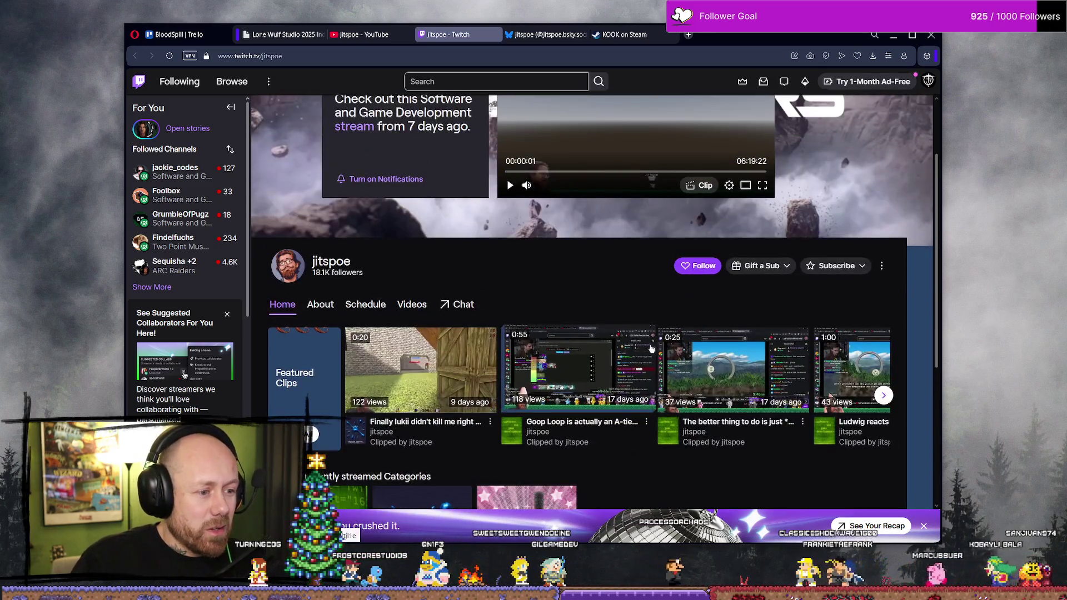
pyautogui.scroll(2, 705, 368)
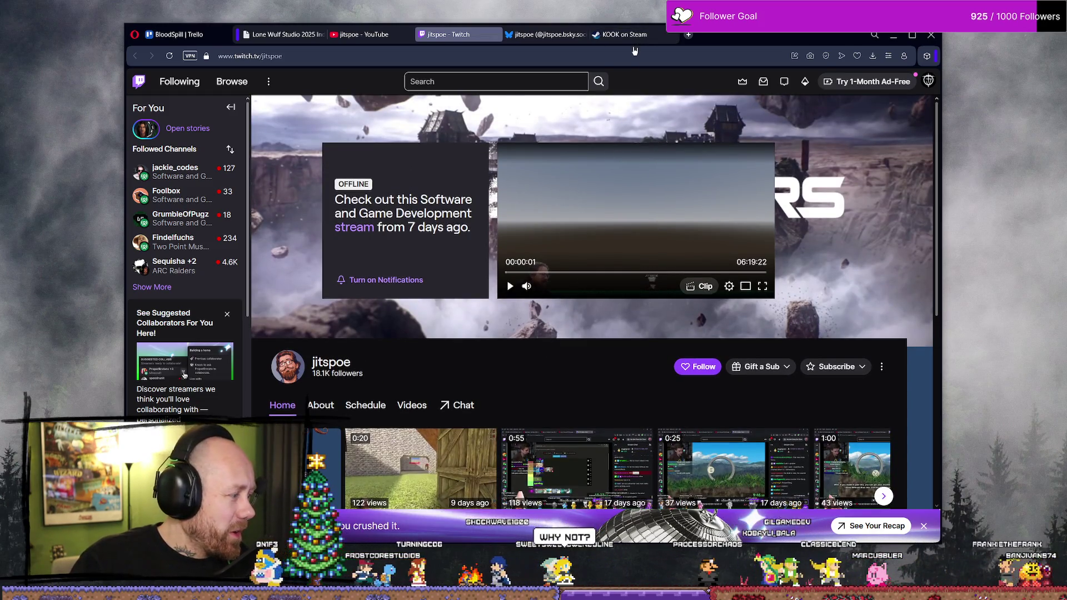
pyautogui.click(628, 35)
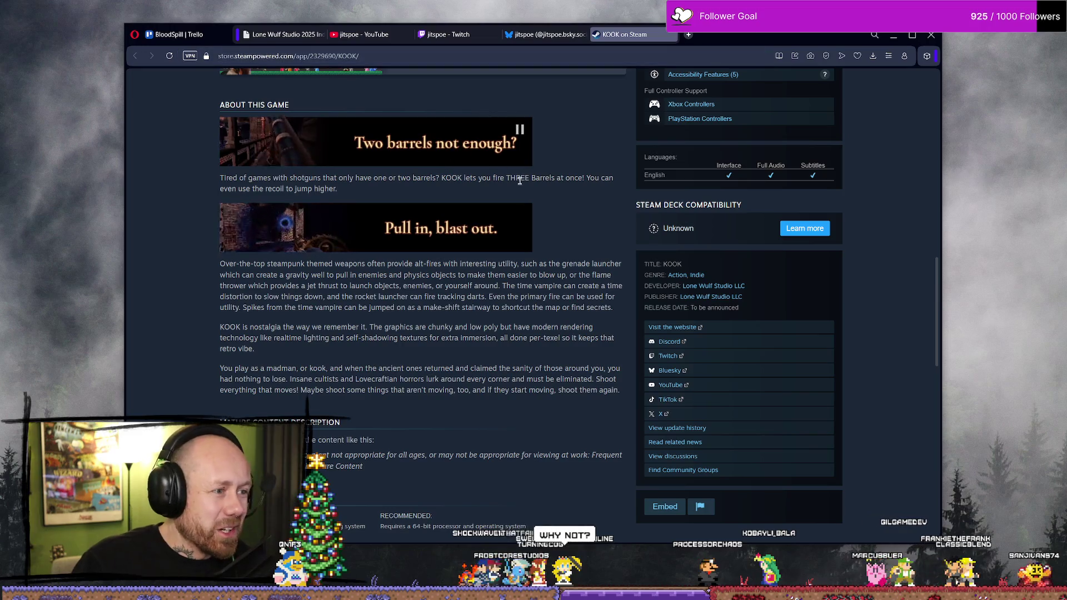
# Step: Scroll the KOOK store page back to its title and banner, then cycle back to the showcase page
pyautogui.scroll(8, 519, 180)
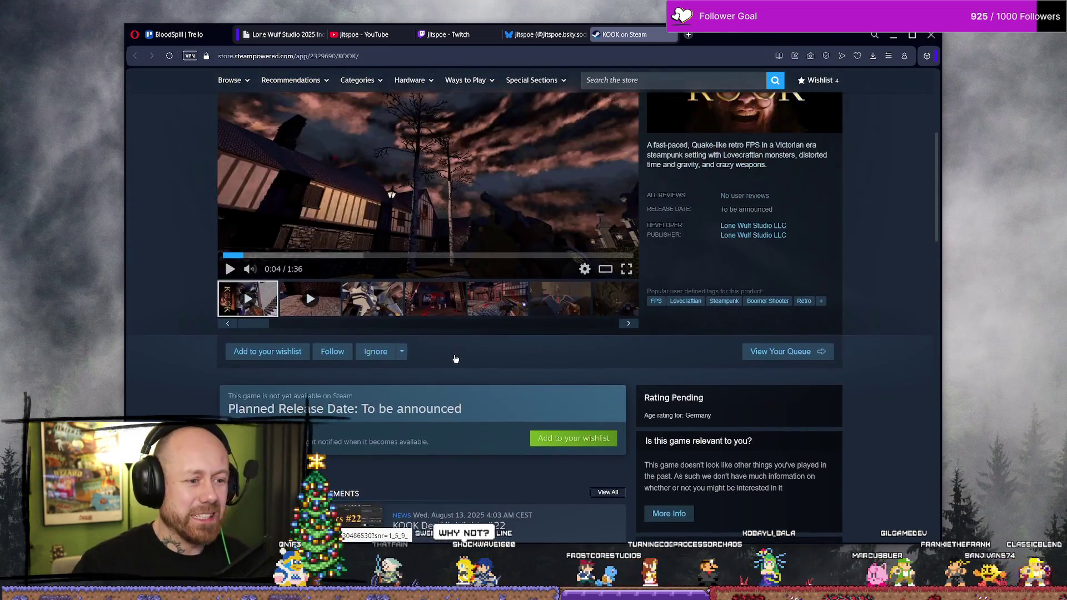
pyautogui.scroll(5, 455, 359)
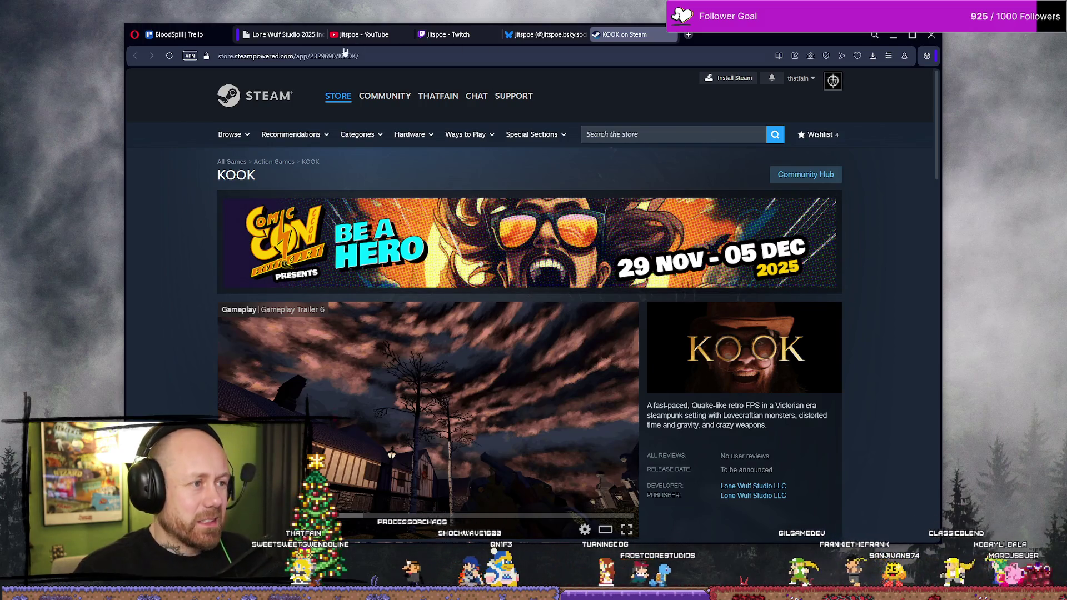
pyautogui.hotkey('ctrl', 'shift', 'Tab')
pyautogui.hotkey('ctrl', 'shift', 'Tab')
pyautogui.scroll(-4, 577, 213)
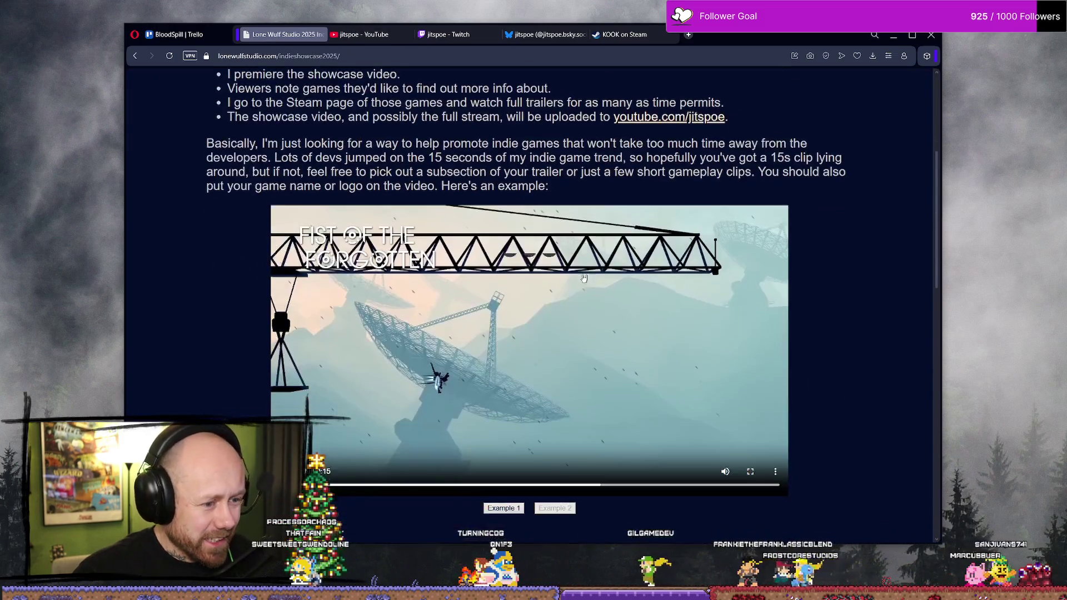
# Step: Edit the Steam page note to read 'steam page will be published in a week, srys.'
pyautogui.scroll(-10, 554, 278)
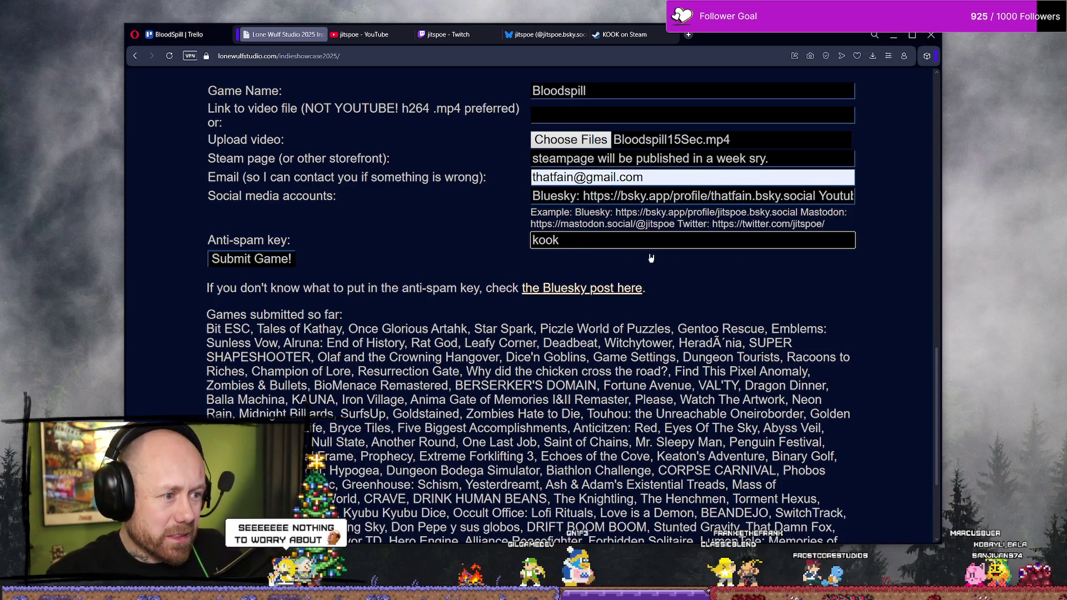
pyautogui.scroll(3, 651, 257)
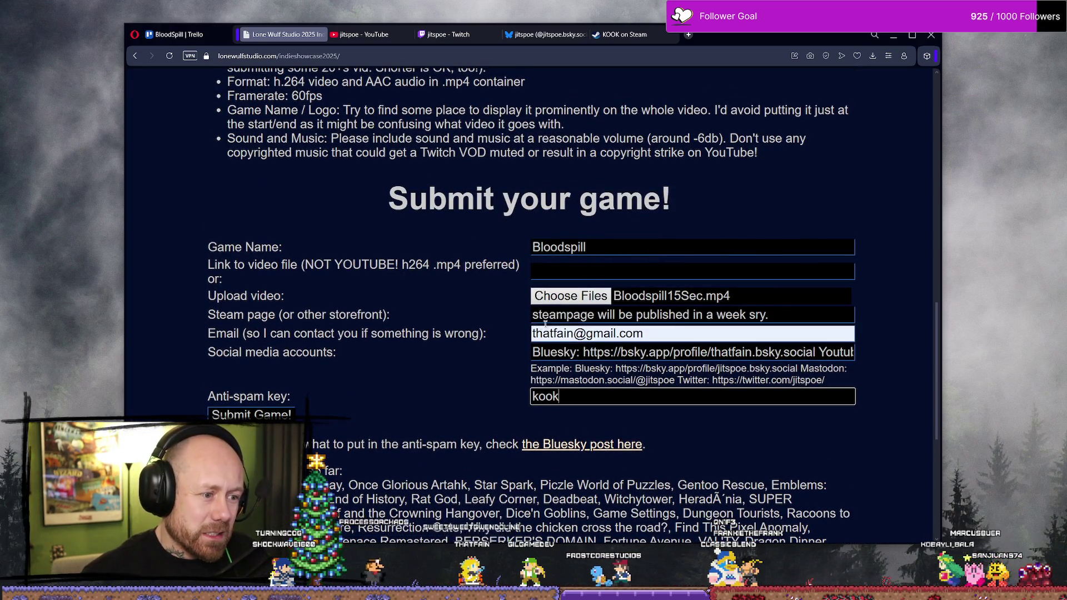
pyautogui.click(764, 315)
pyautogui.write('s')
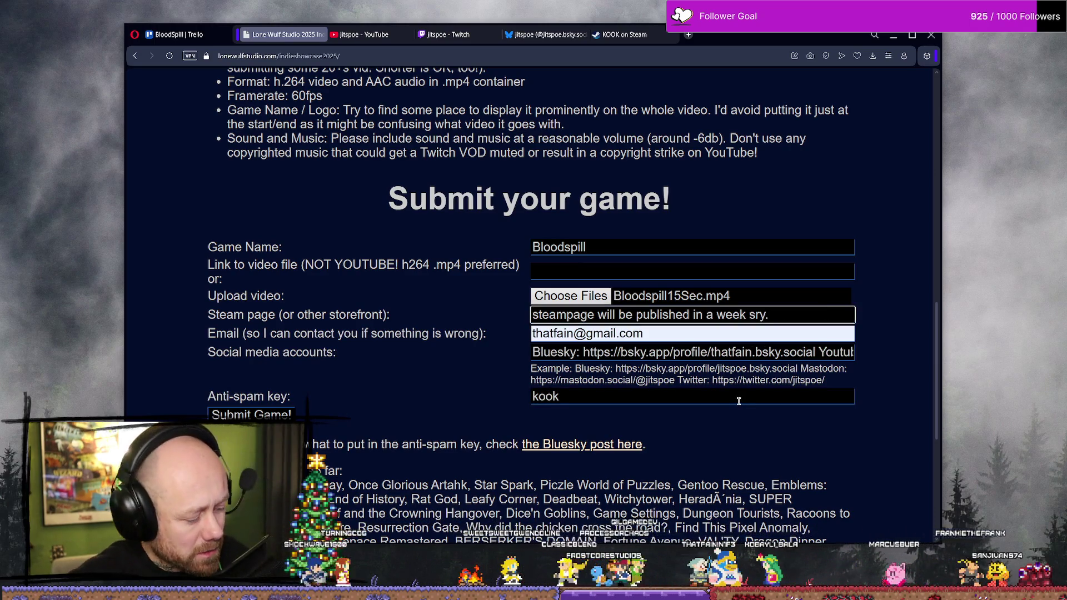
pyautogui.click(750, 315)
pyautogui.write(',')
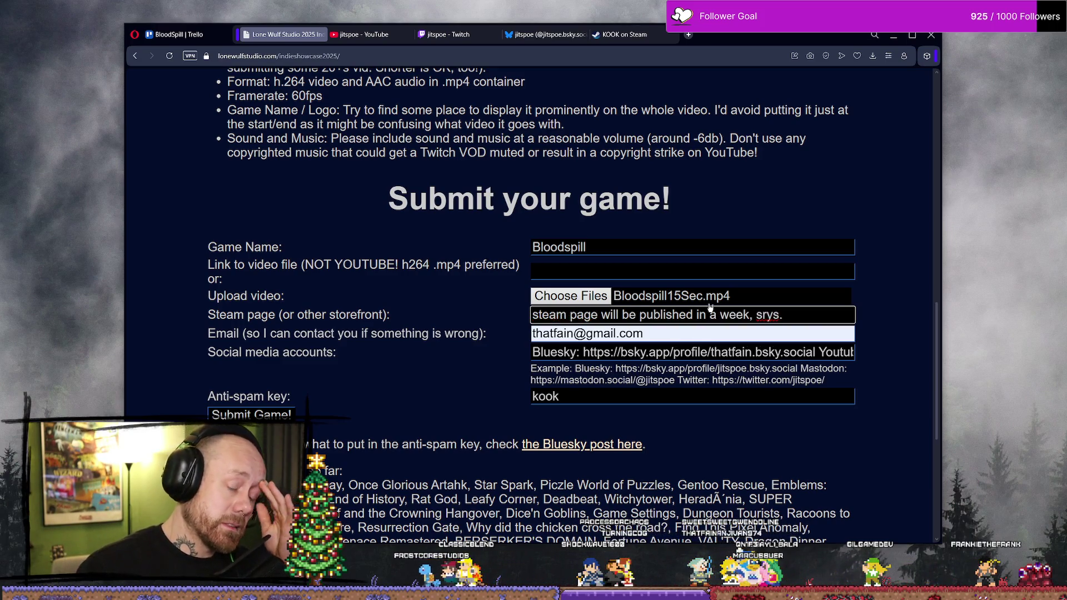
pyautogui.click(795, 319)
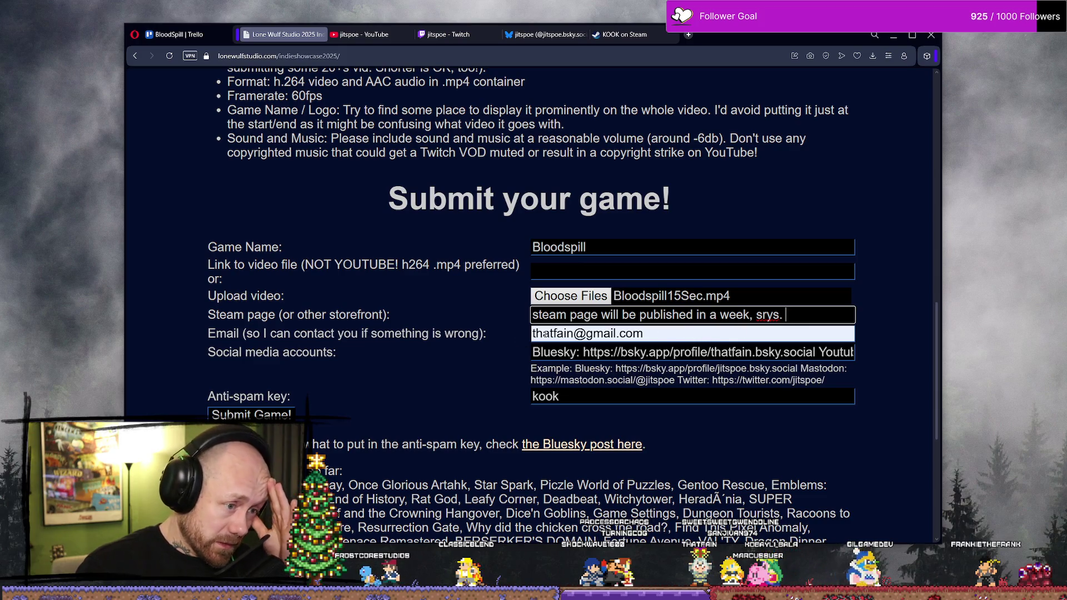
# Step: Check the anti-spam key field and submit the Bloodspill game entry
pyautogui.click(584, 397)
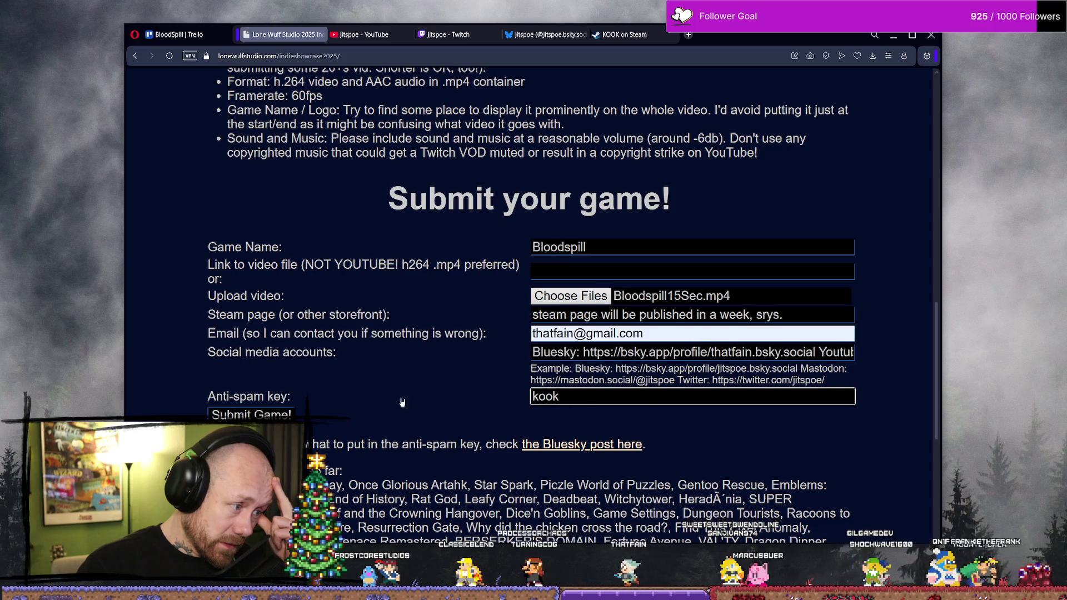
pyautogui.scroll(-1, 395, 368)
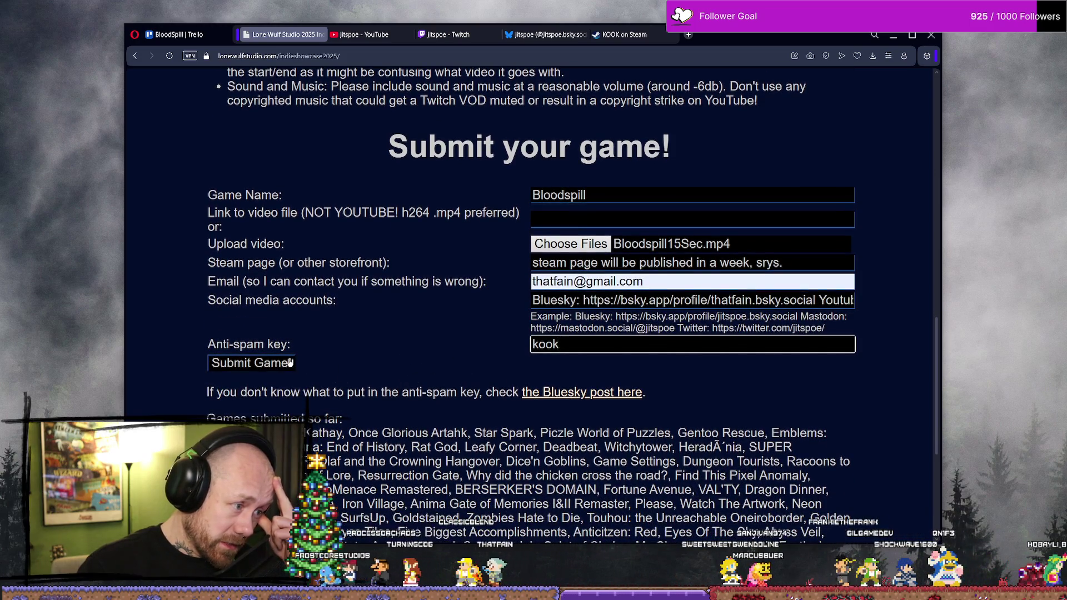
pyautogui.press('Return')
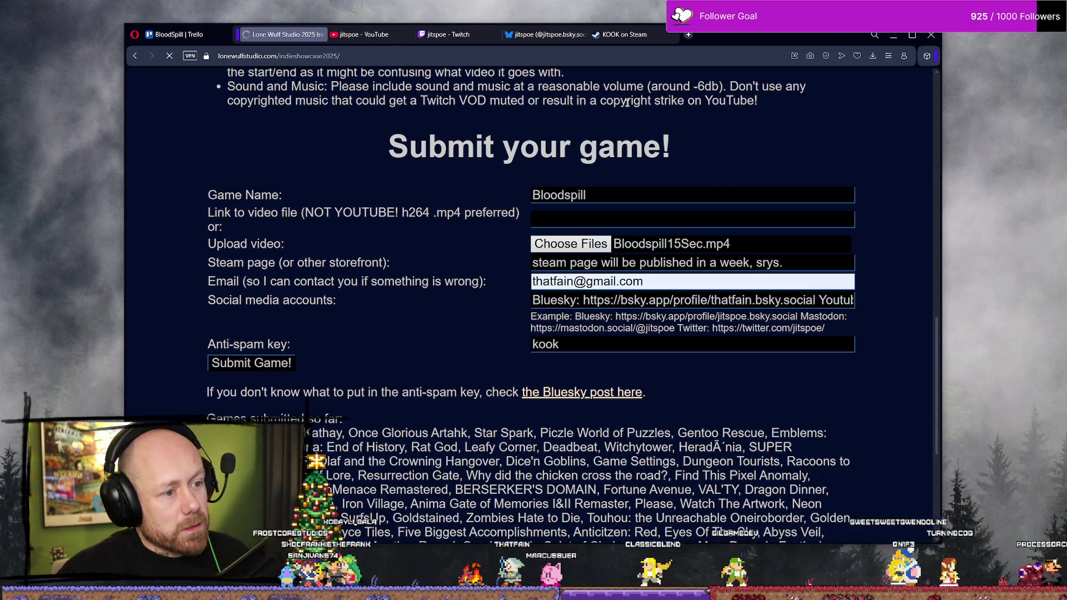
pyautogui.scroll(5, 791, 151)
pyautogui.scroll(8, 792, 151)
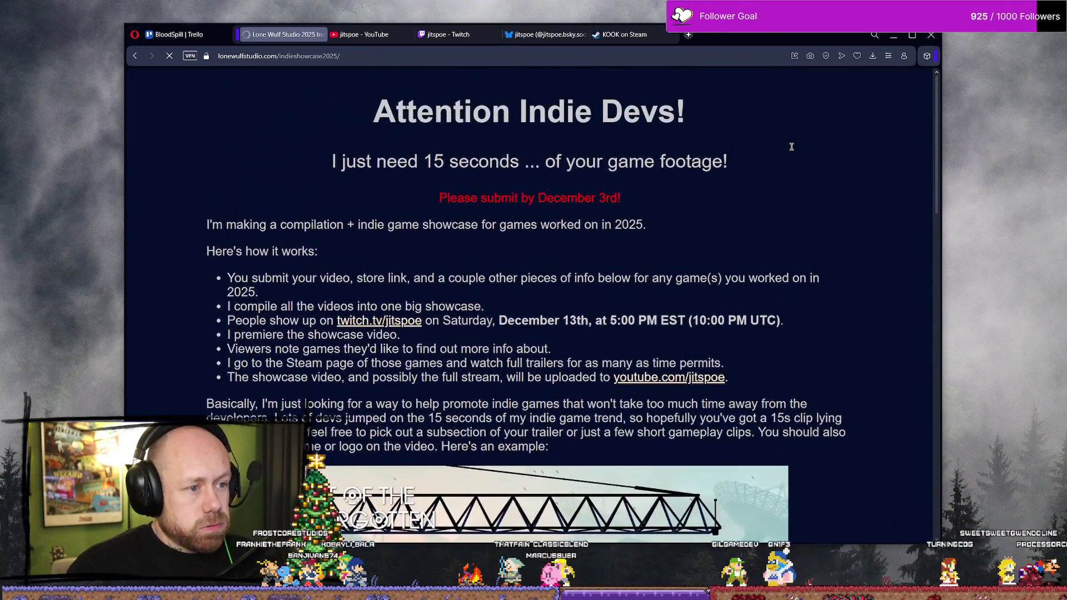
pyautogui.scroll(-13, 793, 151)
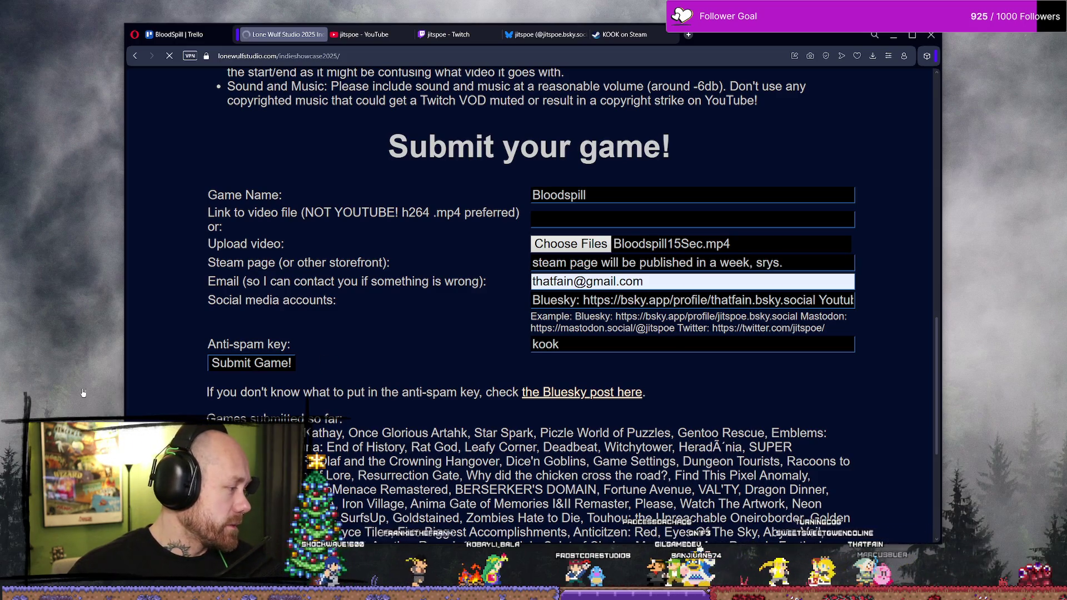
pyautogui.hotkey('alt', 'Tab')
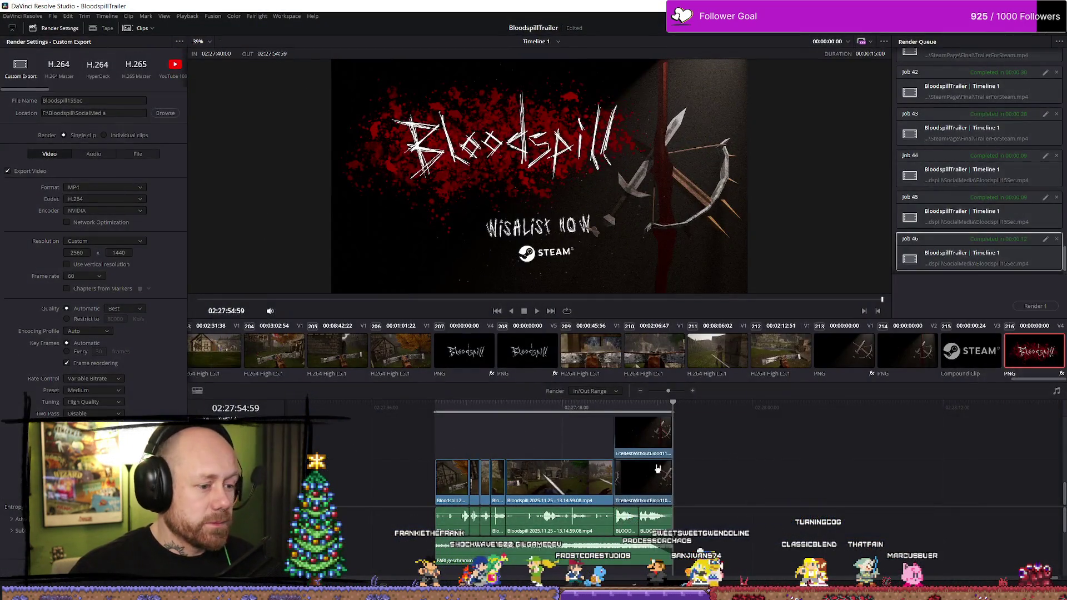
# Step: Play back and stop the trailer's final seconds in Resolve
pyautogui.press('space')
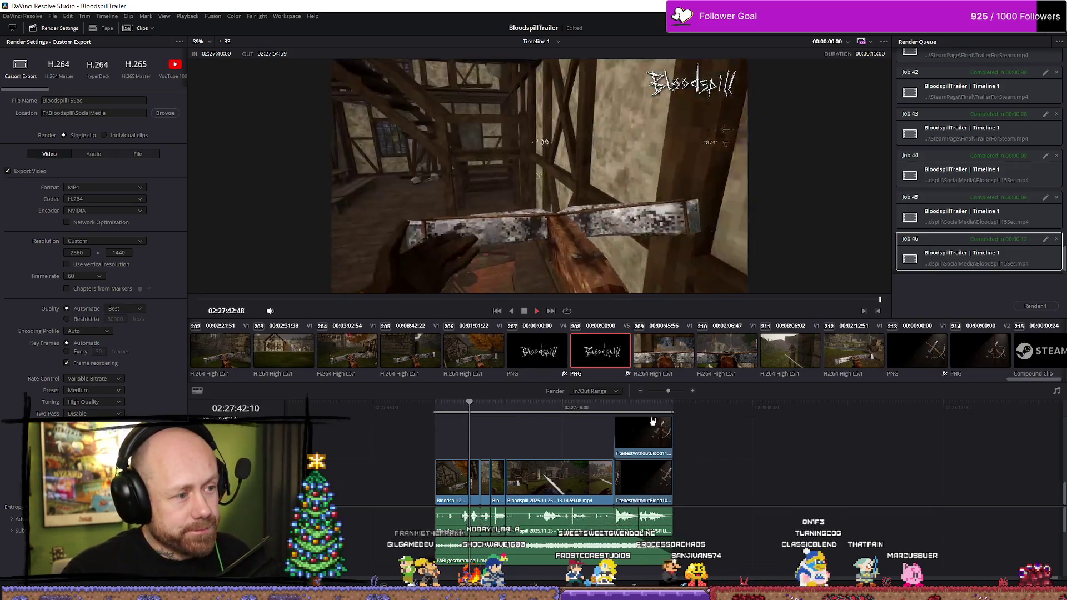
pyautogui.press('space')
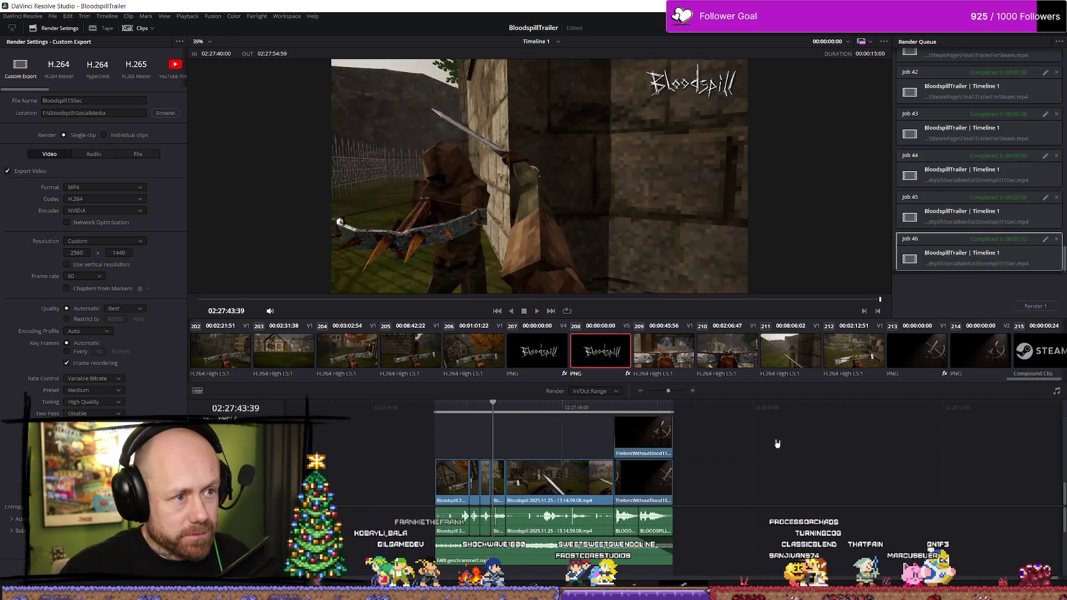
pyautogui.scroll(-2, 778, 444)
pyautogui.scroll(-1, 779, 448)
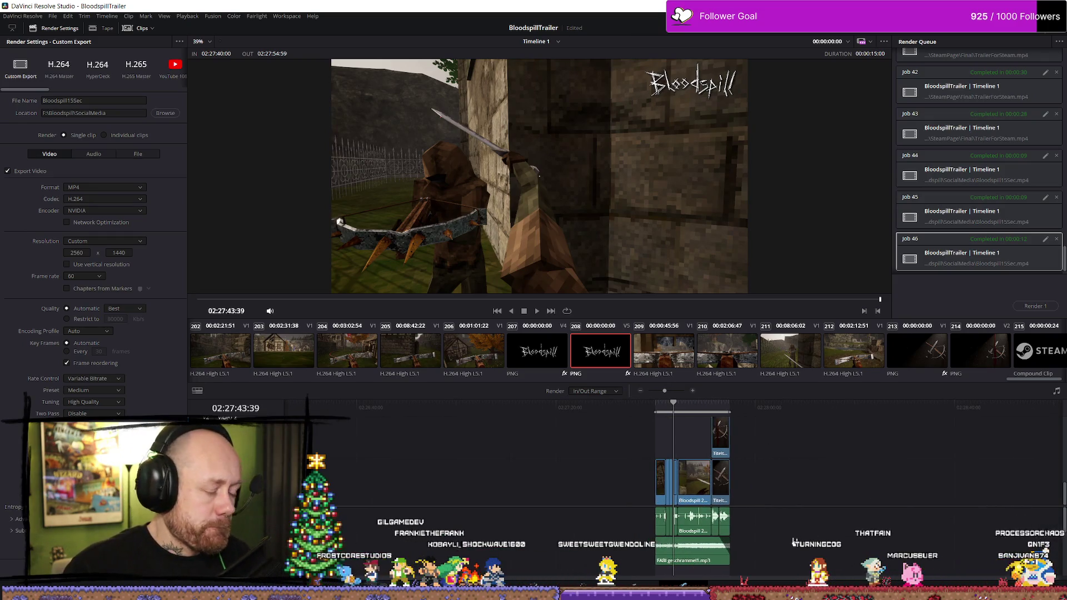
pyautogui.scroll(-3, 796, 530)
pyautogui.scroll(3, 796, 529)
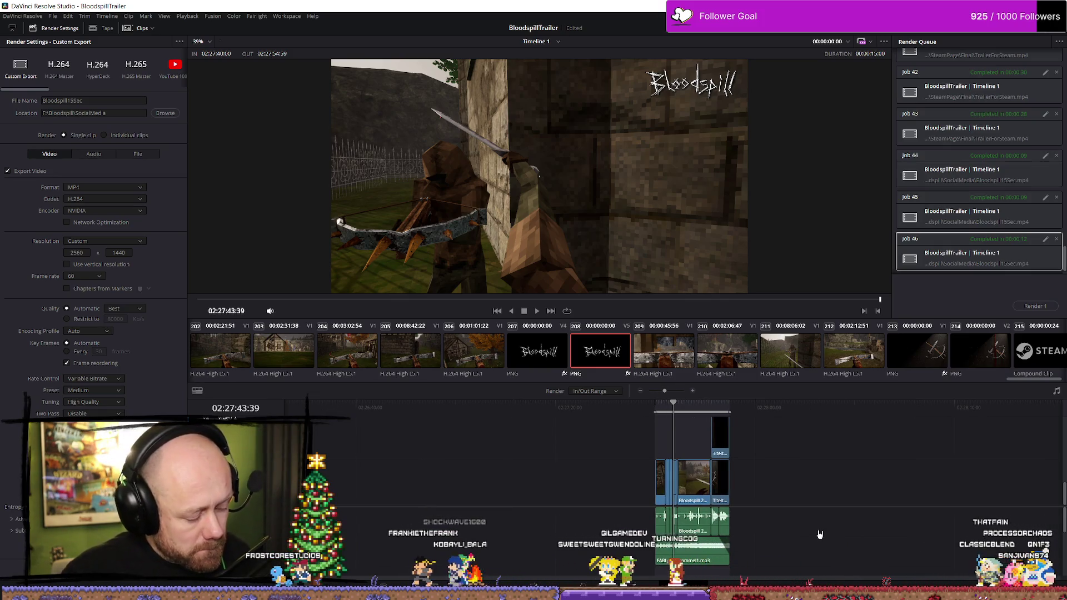
# Step: Set rendering to Entire Timeline and open the vertical SocialMedia timeline on the Edit page
pyautogui.hotkey('alt', 'x')
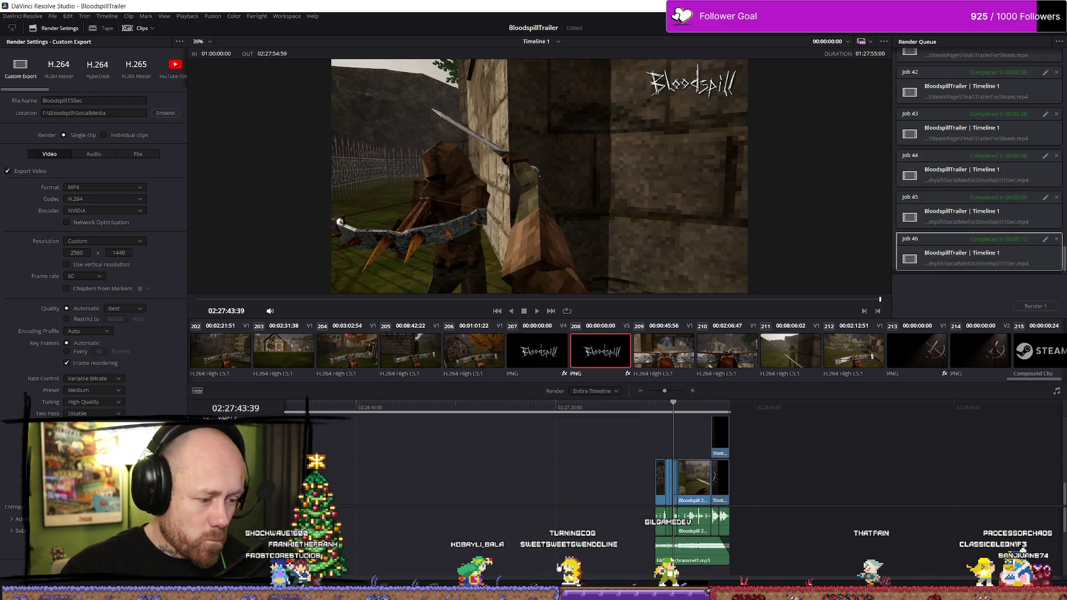
pyautogui.hotkey('shift', '4')
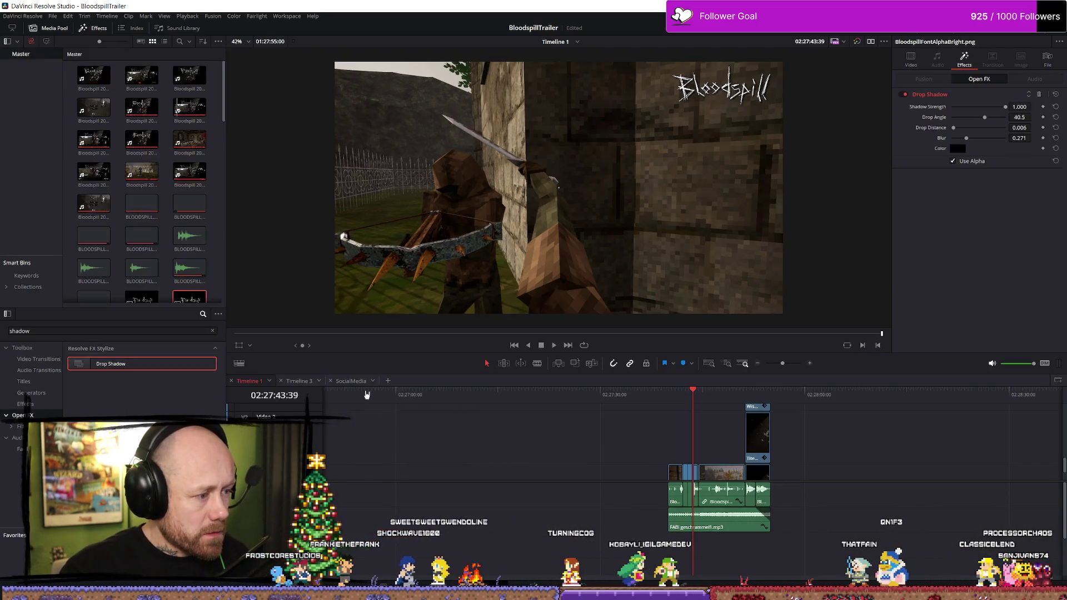
pyautogui.click(352, 381)
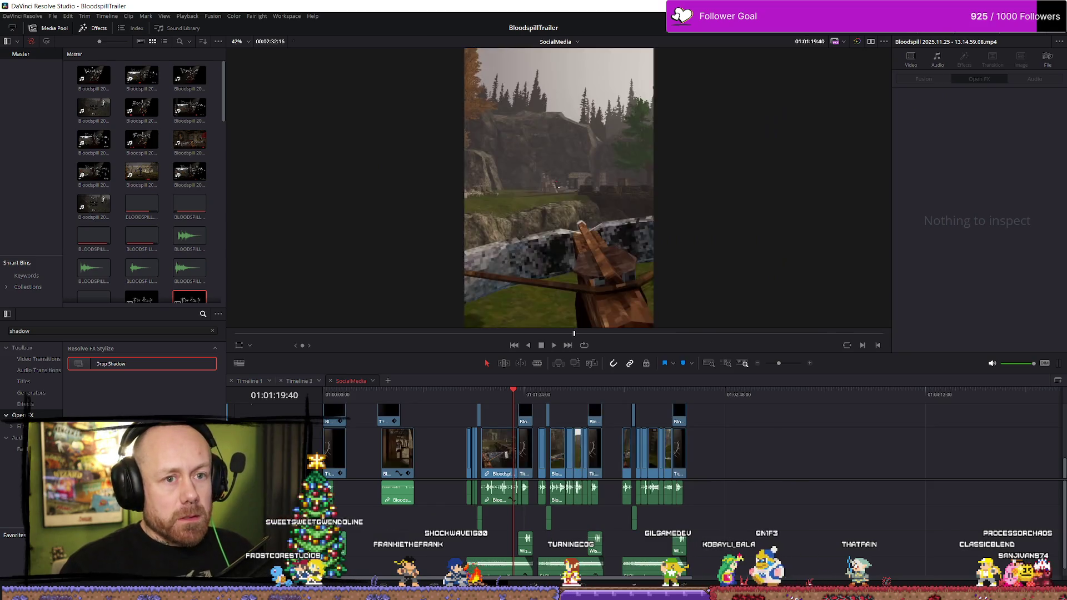
pyautogui.hotkey('alt', 'Tab')
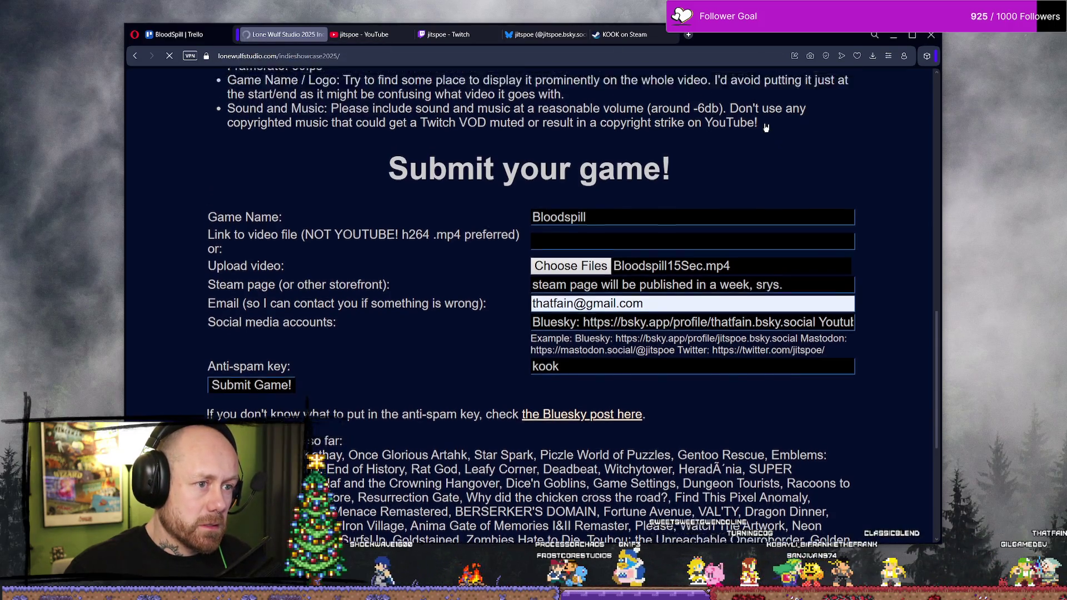
# Step: Scroll through the pending submission and the list of submitted games
pyautogui.scroll(2, 766, 128)
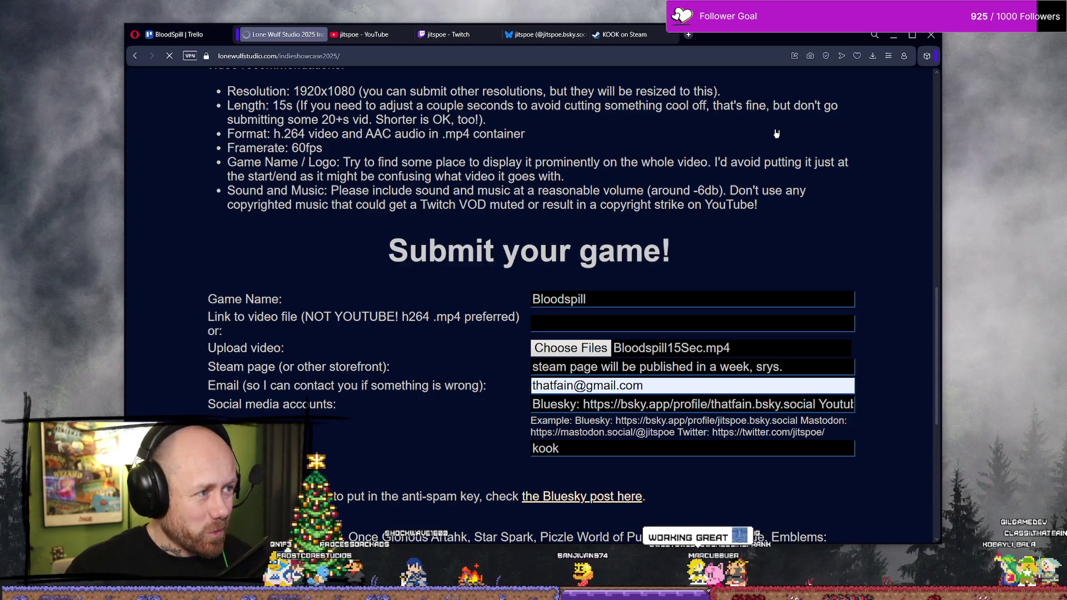
pyautogui.scroll(-6, 897, 330)
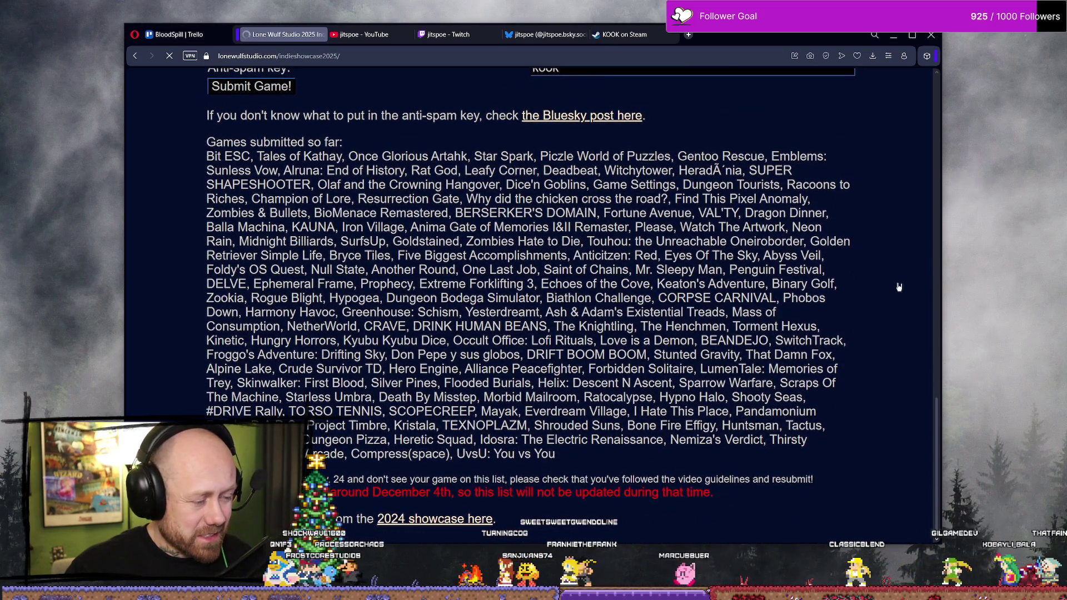
pyautogui.scroll(7, 898, 286)
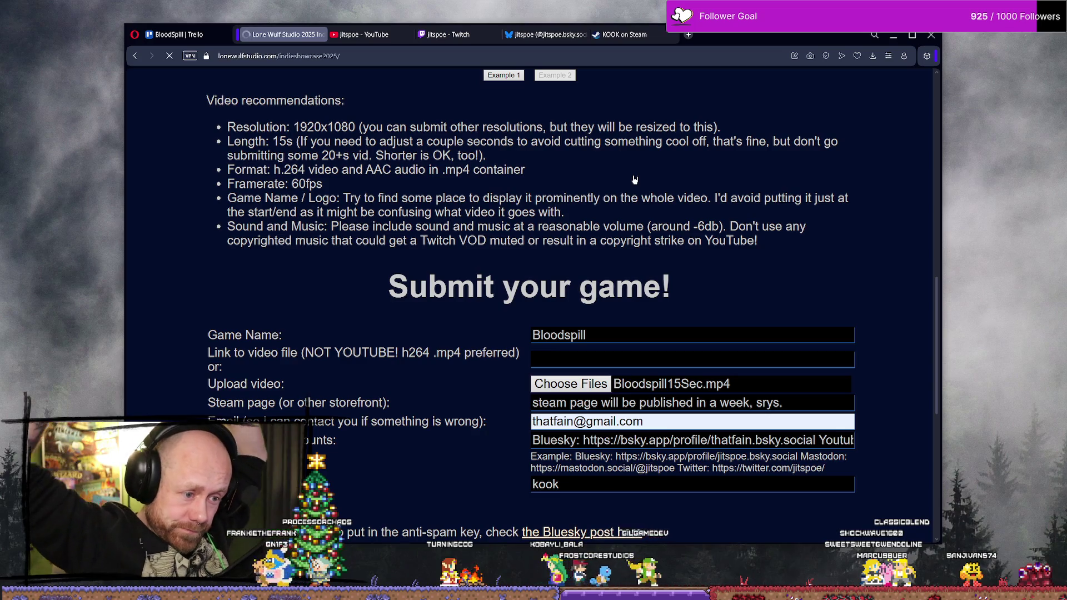
# Step: Step into and out of the social media accounts field, then navigate back from the showcase page
pyautogui.press('Tab')
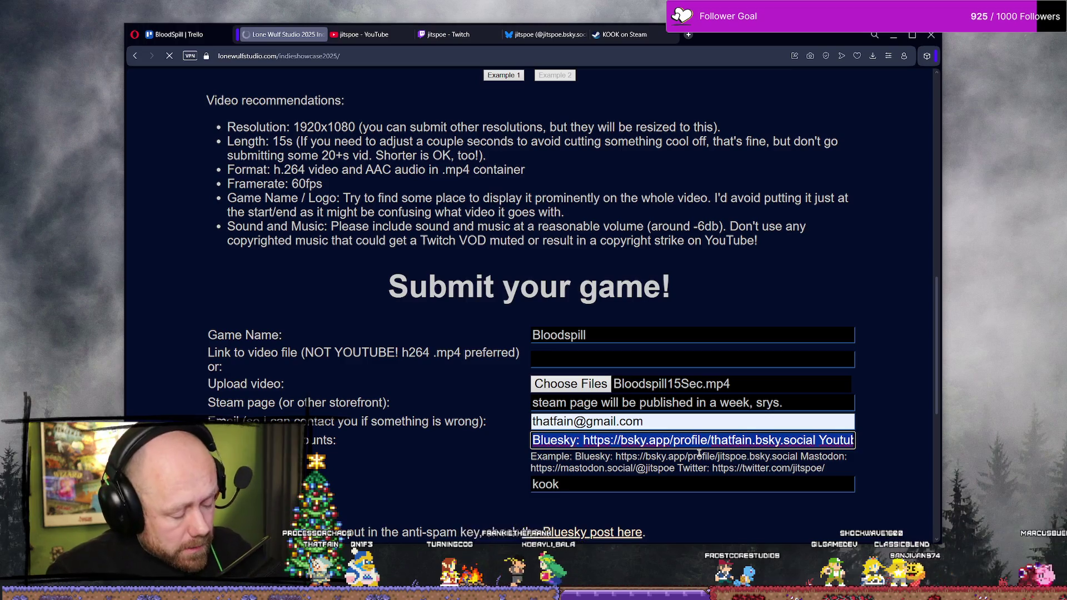
pyautogui.click(900, 369)
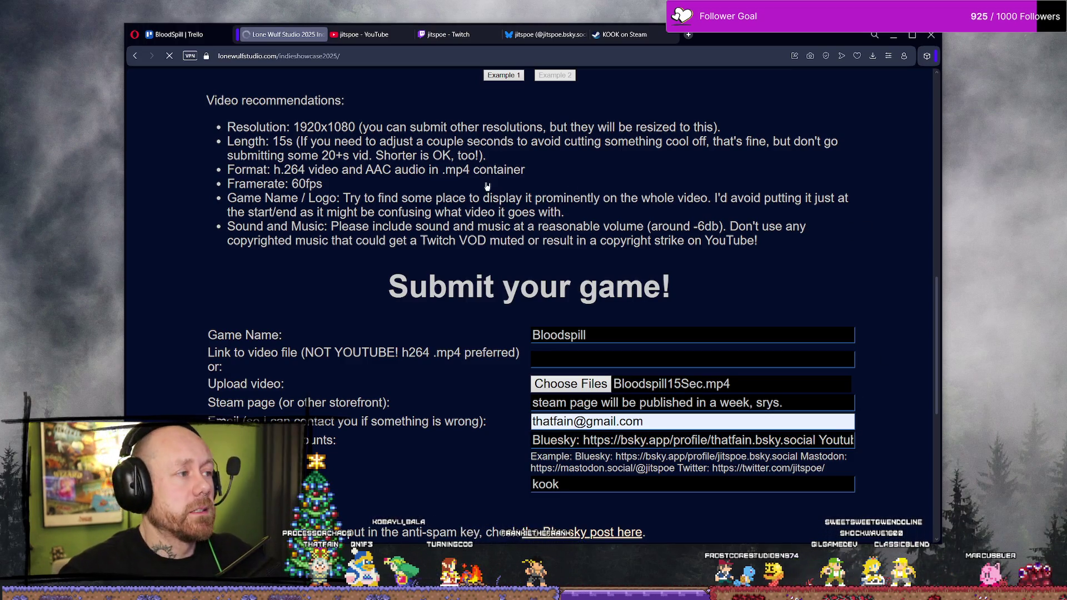
pyautogui.scroll(-7, 459, 175)
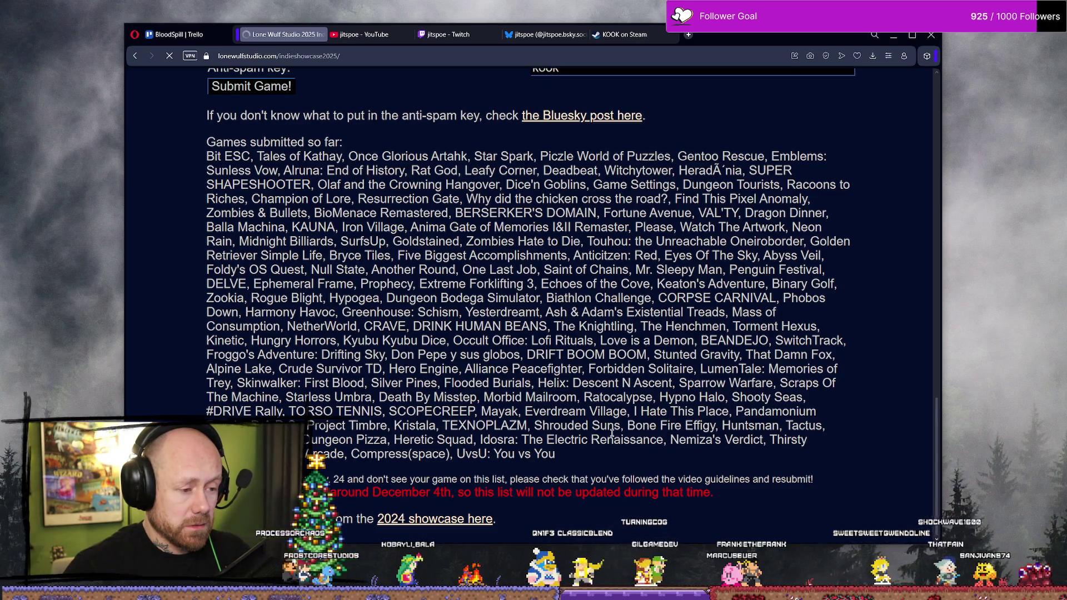
pyautogui.scroll(20, 566, 354)
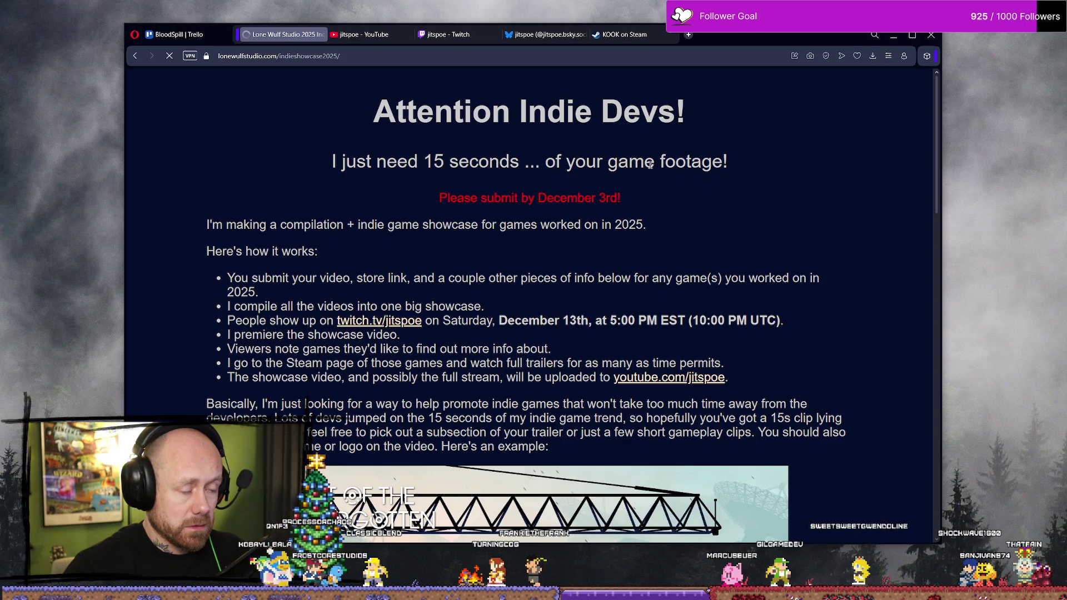
pyautogui.hotkey('alt', 'Left')
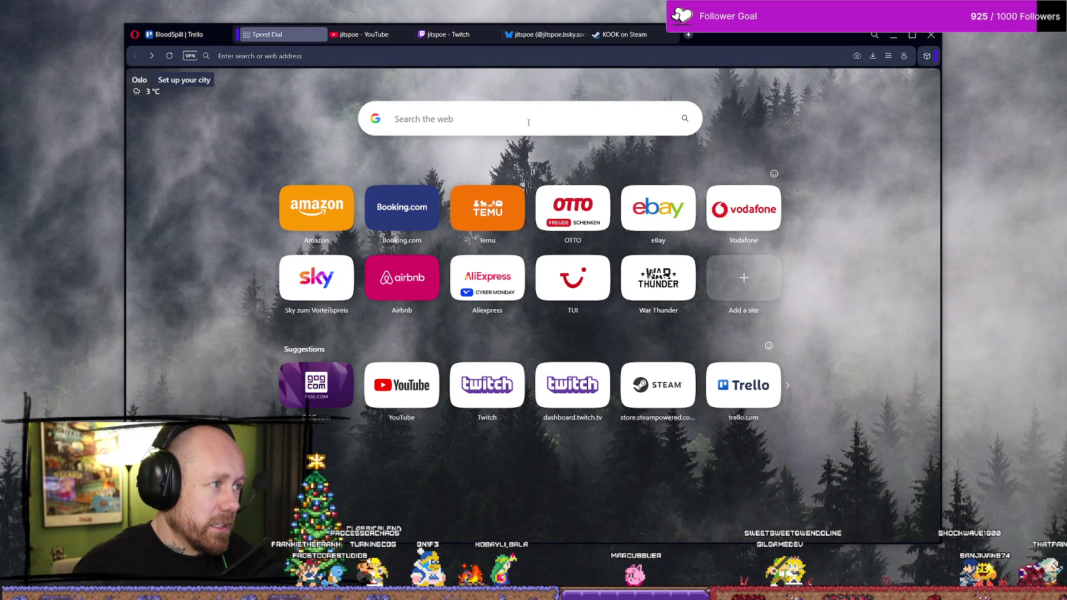
# Step: Open the Lone Wulf Studio Indie Showcase 2025 page and scroll down to the submission form
pyautogui.click(763, 55)
pyautogui.write('lone')
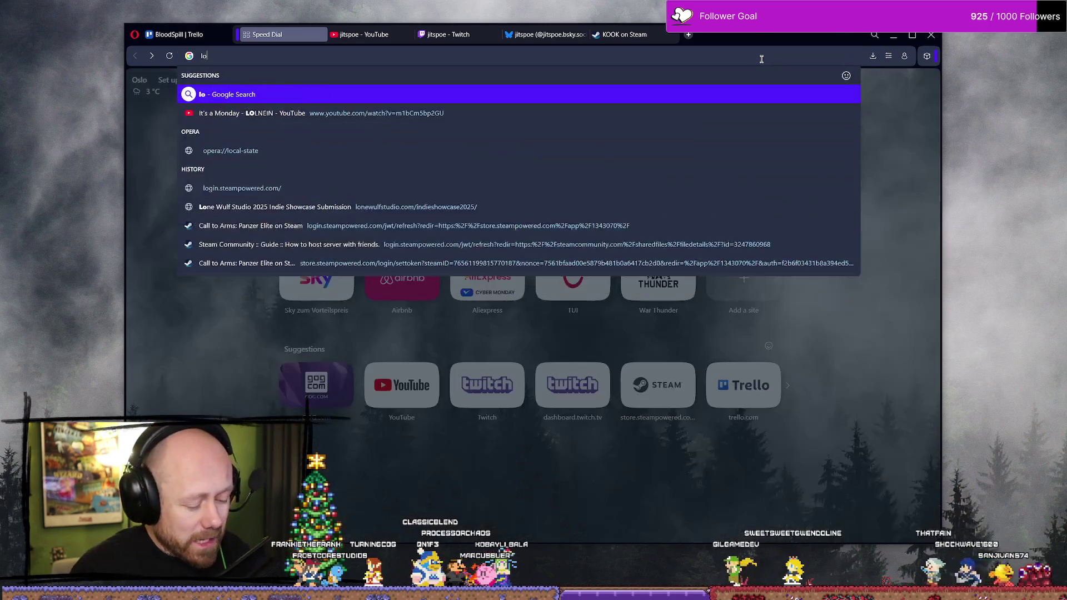
pyautogui.click(395, 114)
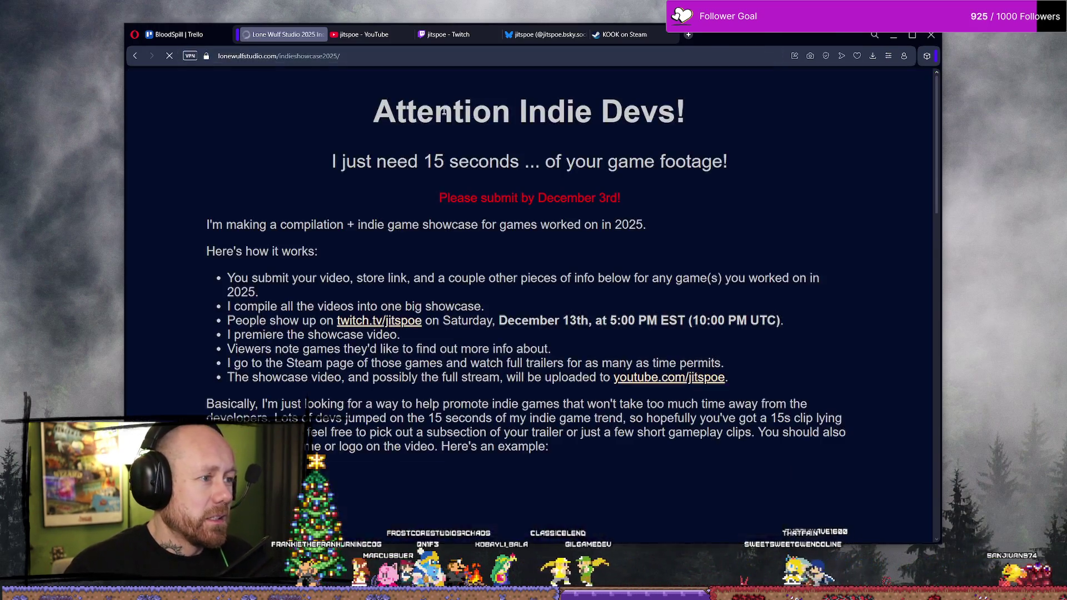
pyautogui.scroll(-8, 556, 250)
pyautogui.scroll(-8, 591, 237)
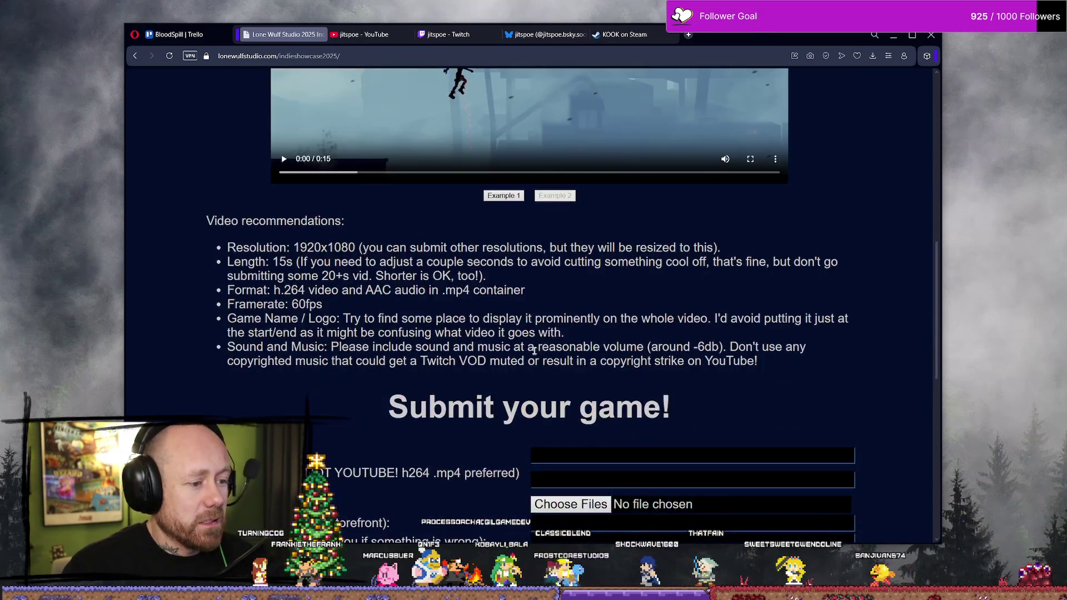
# Step: Paste the social media links and autofill the contact e-mail, anti-spam key and game name Bloodspill
pyautogui.click(570, 303)
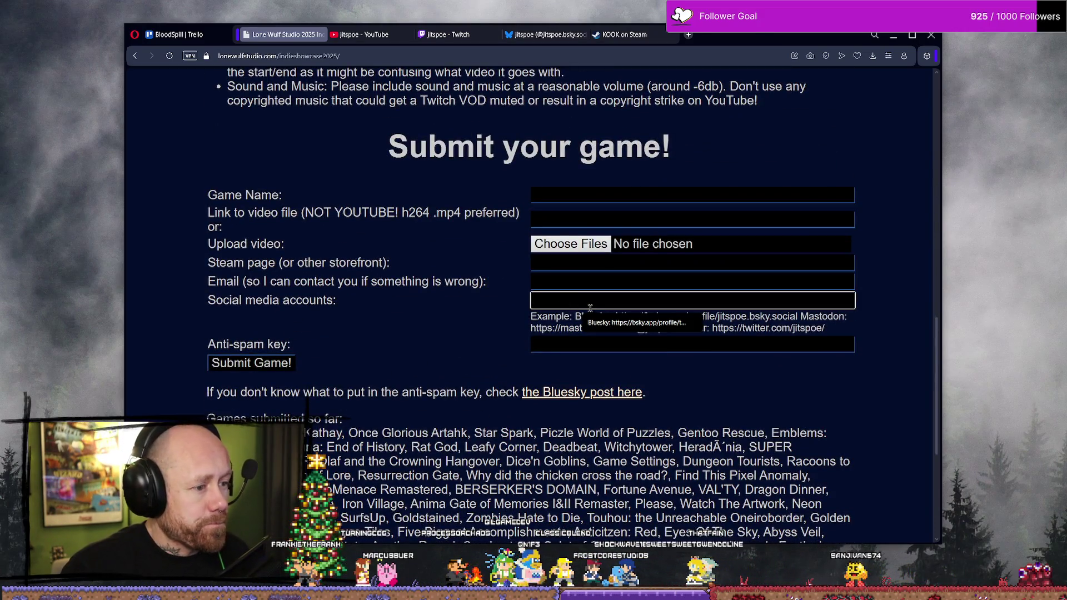
pyautogui.hotkey('ctrl', 'v')
pyautogui.click(633, 280)
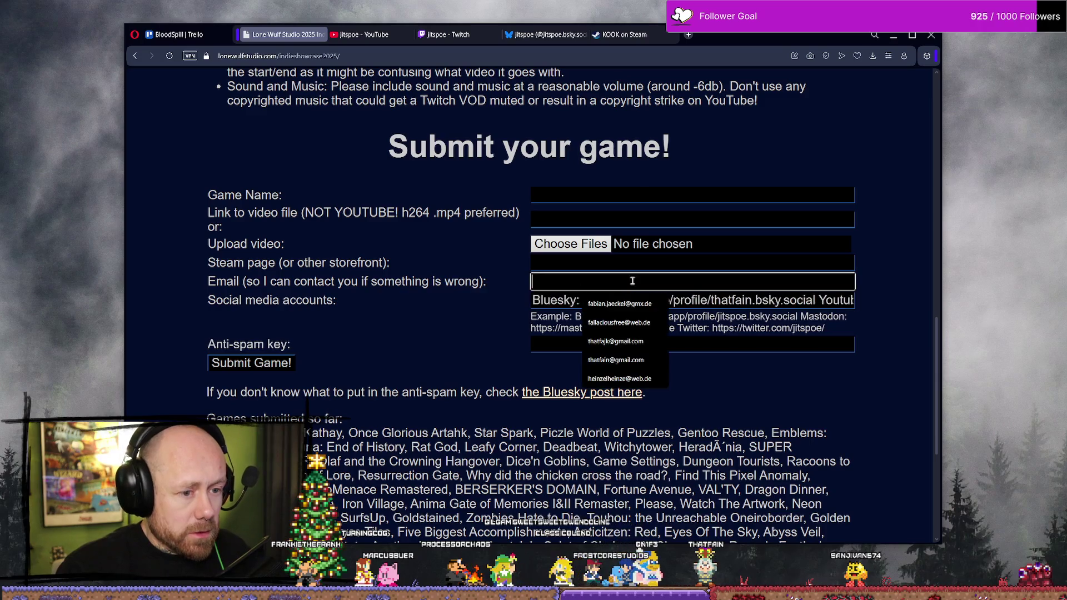
pyautogui.click(616, 360)
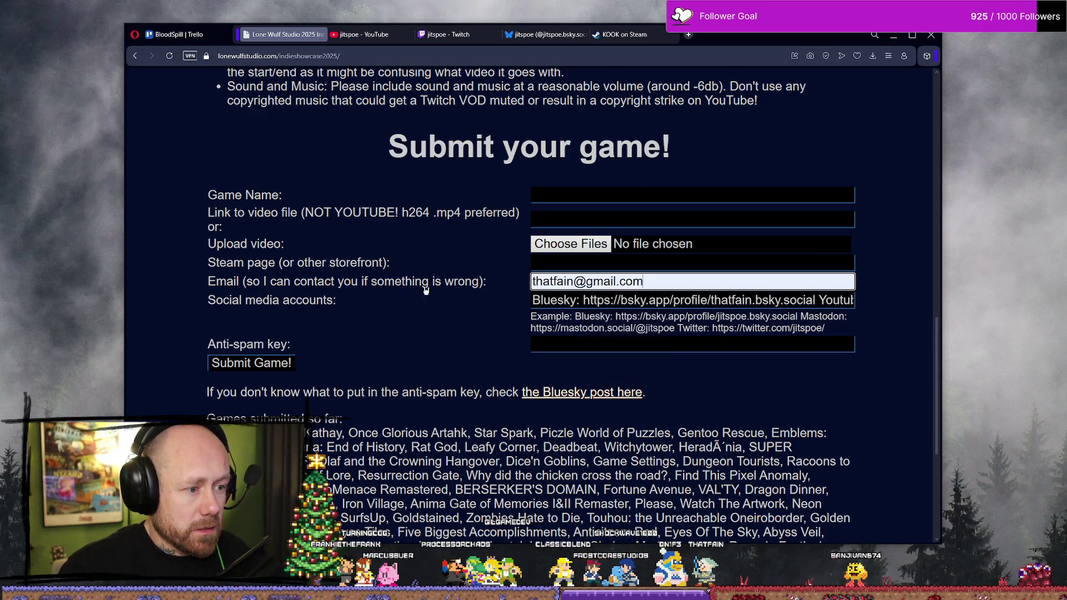
pyautogui.click(594, 345)
pyautogui.click(595, 365)
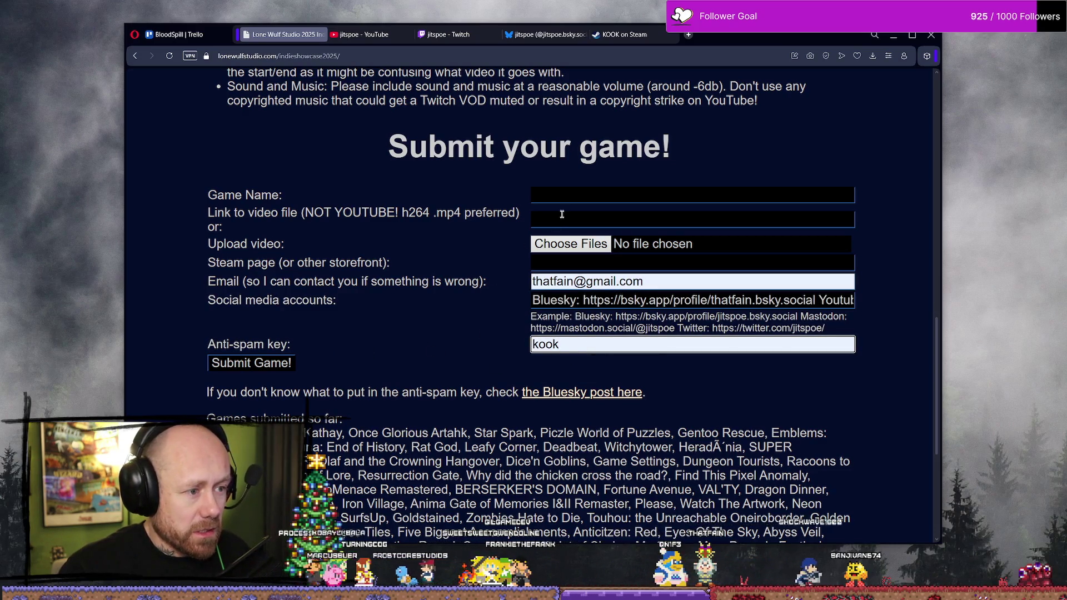
pyautogui.click(556, 188)
pyautogui.click(617, 217)
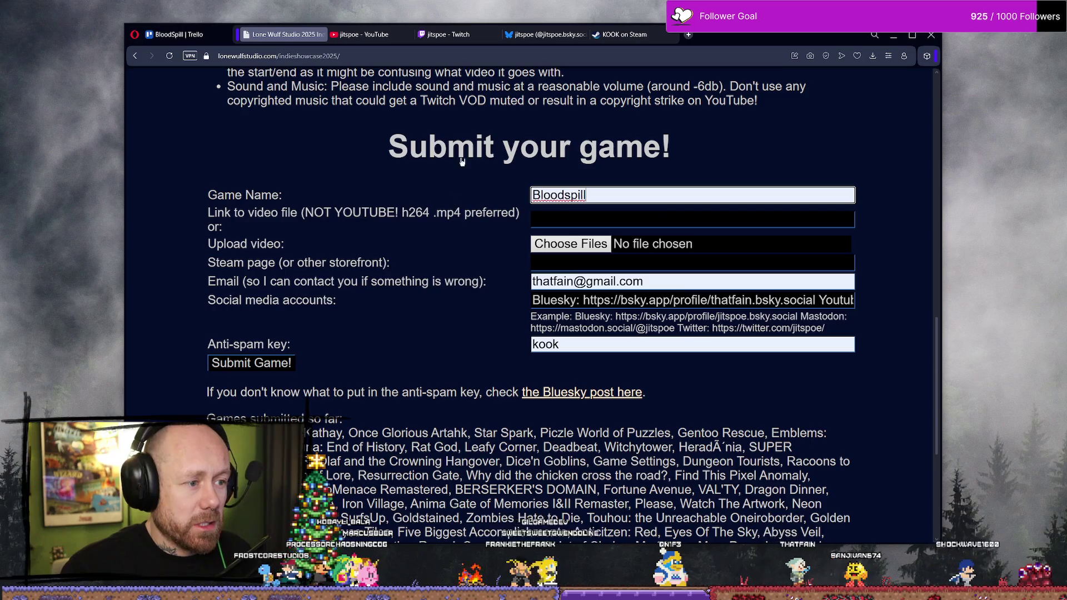
pyautogui.click(692, 36)
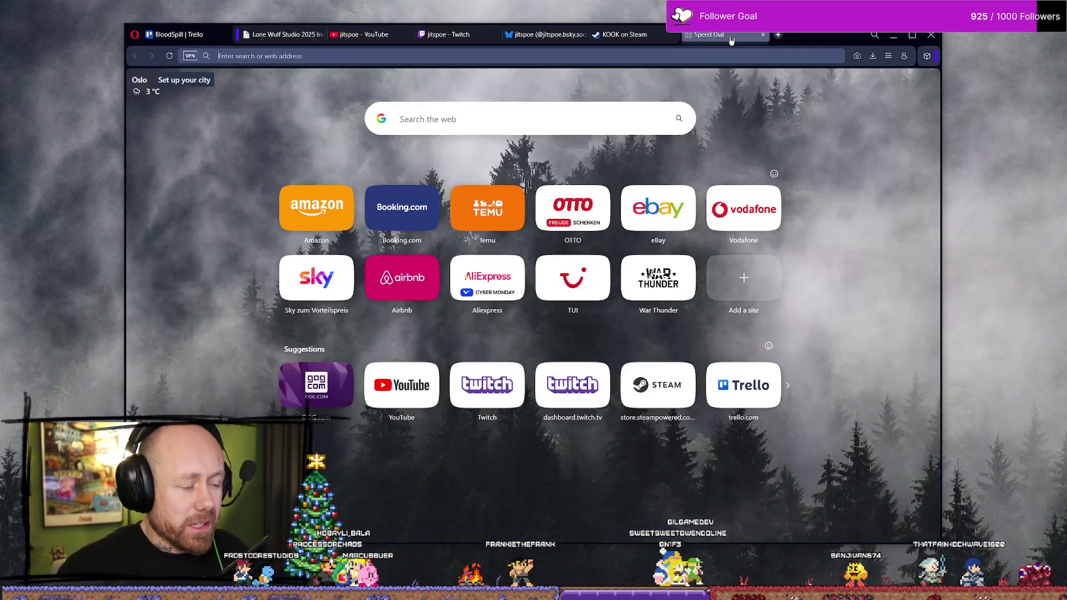
pyautogui.write('goo')
pyautogui.press('Return')
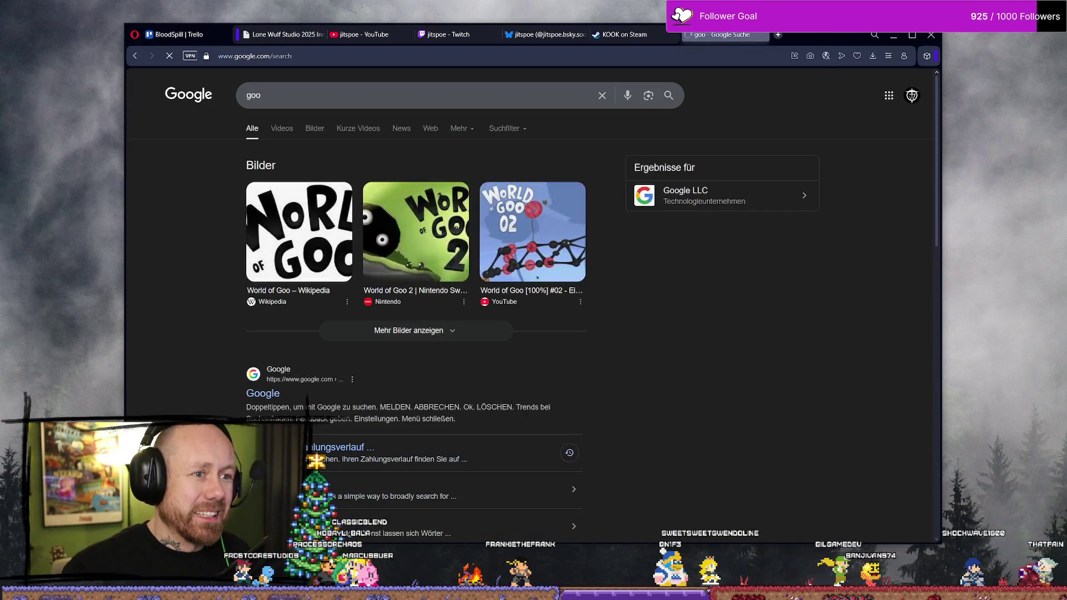
pyautogui.hotkey('ctrl', 'w')
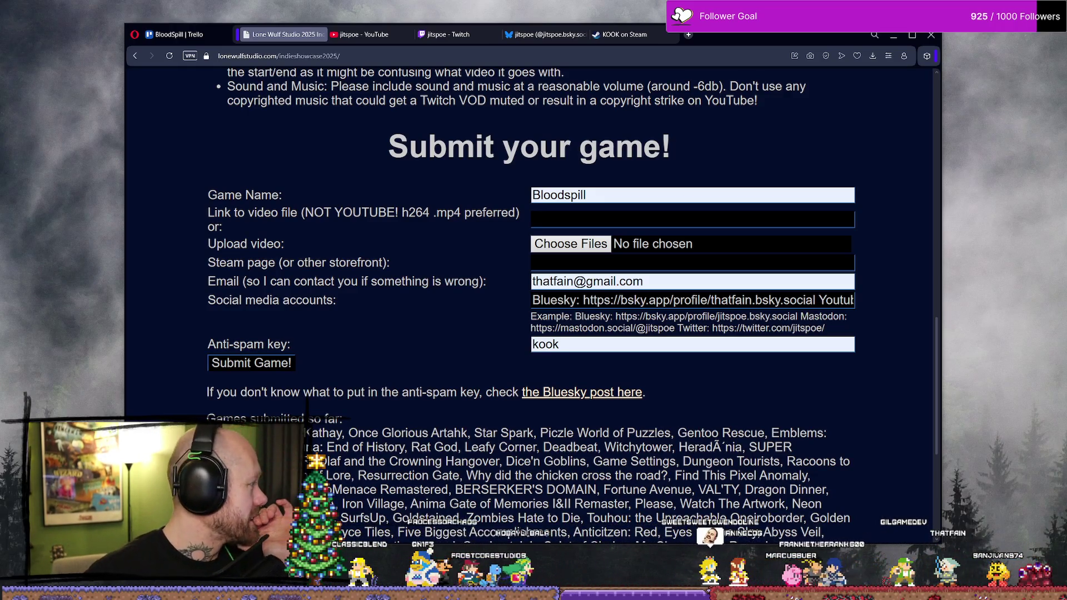
pyautogui.press('super+e')
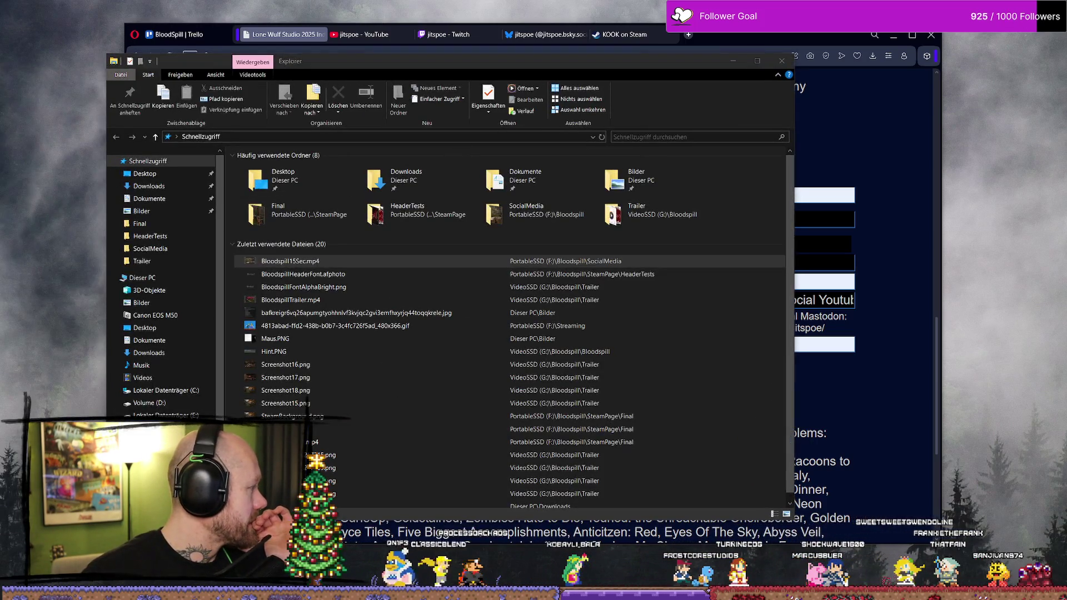
pyautogui.click(782, 61)
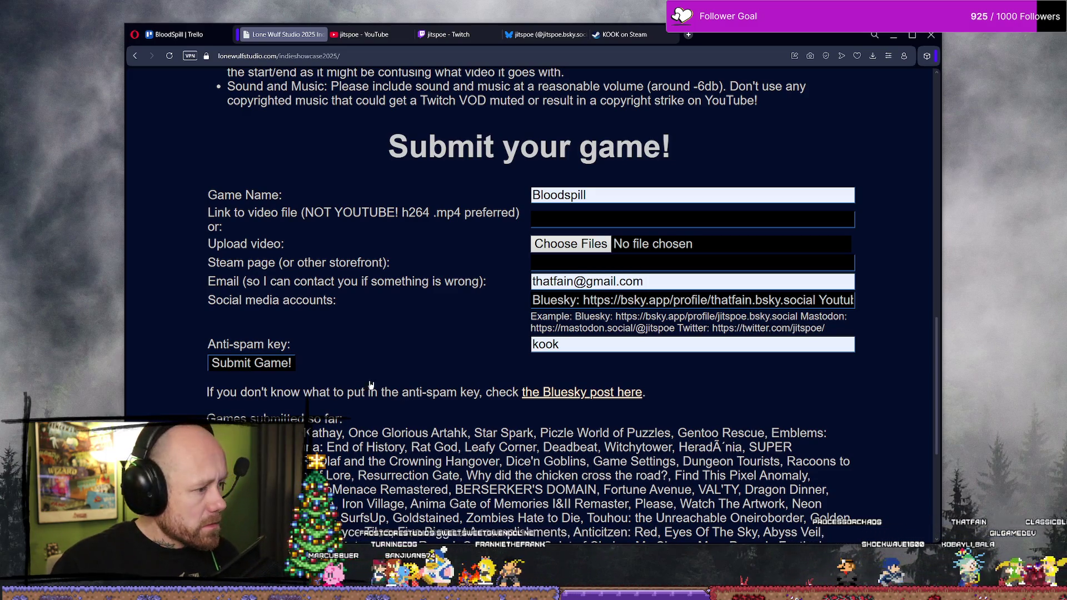
# Step: Paste the Google Drive share link into the video link field and submit Bloodspill
pyautogui.click(588, 220)
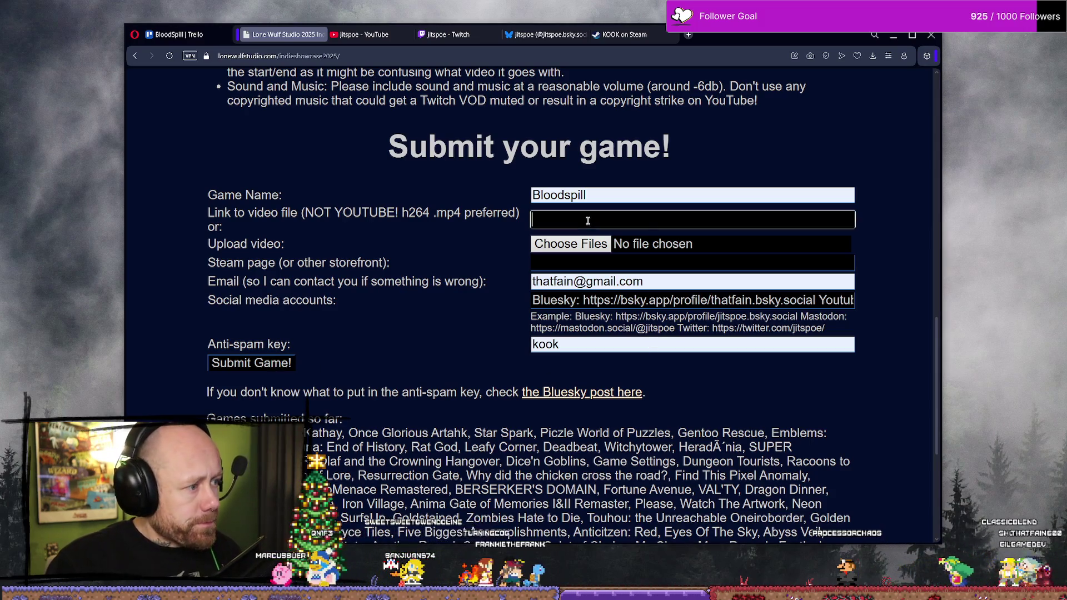
pyautogui.hotkey('ctrl', 'v')
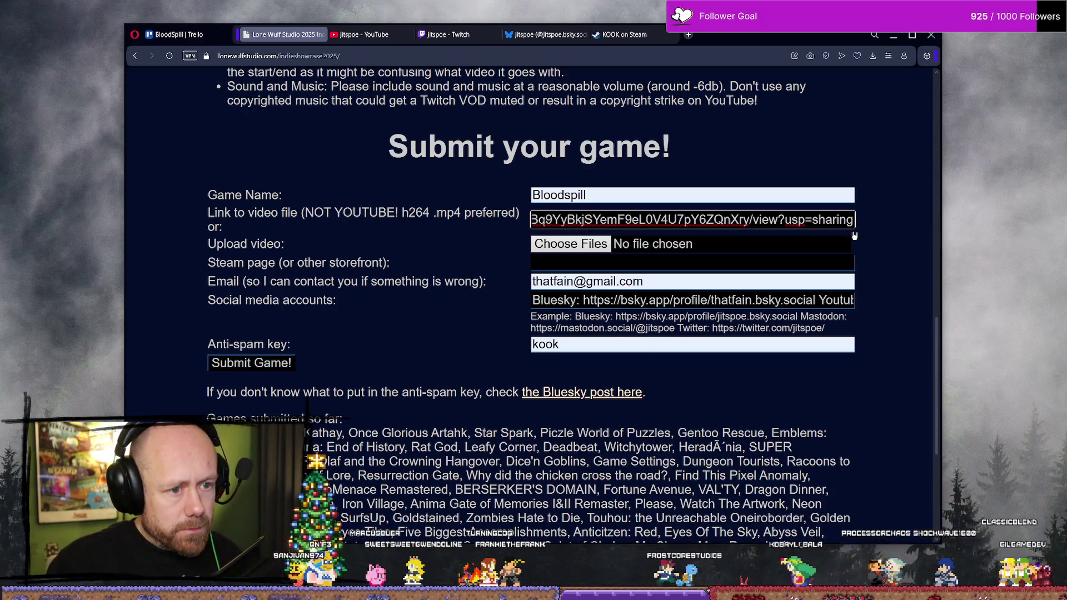
pyautogui.press('Home')
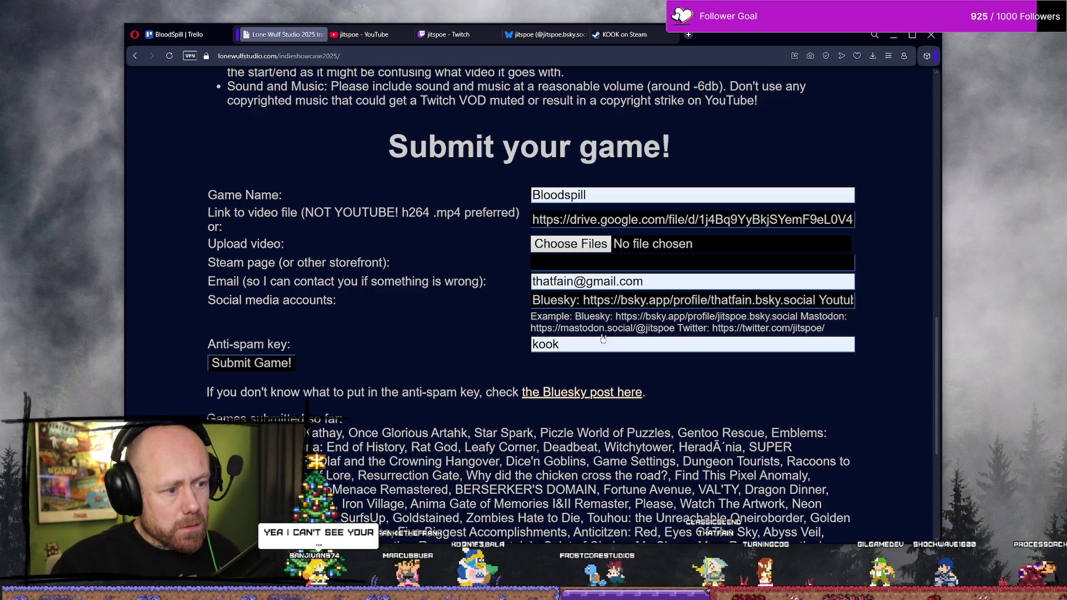
pyautogui.click(283, 365)
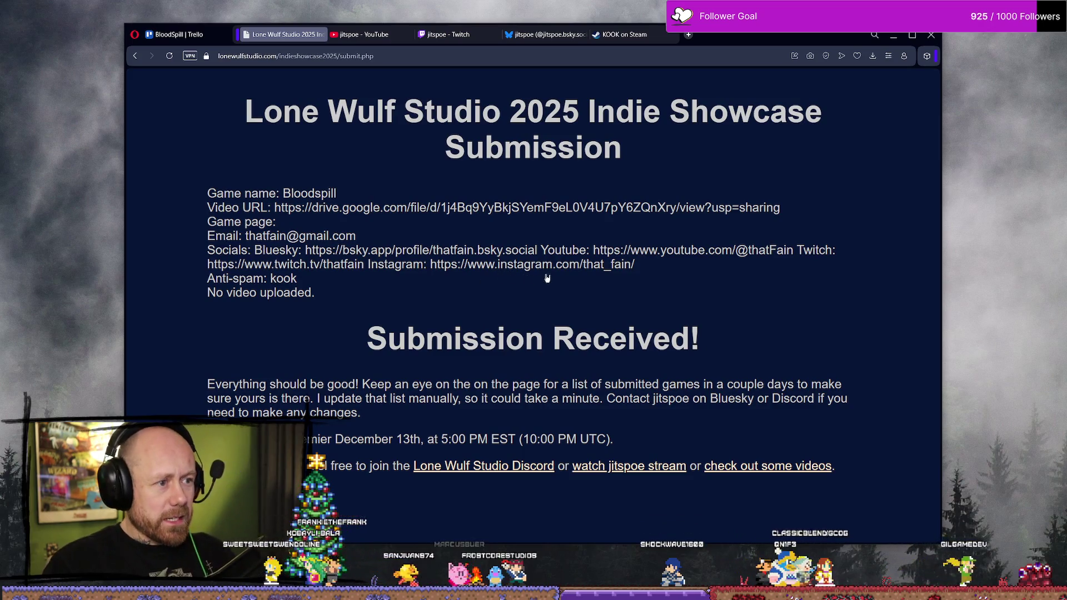
# Step: Review the Submission Received summary for the Bloodspill entry, then close the showcase tab
pyautogui.moveTo(322, 118); pyautogui.dragTo(692, 117)
pyautogui.click(611, 133)
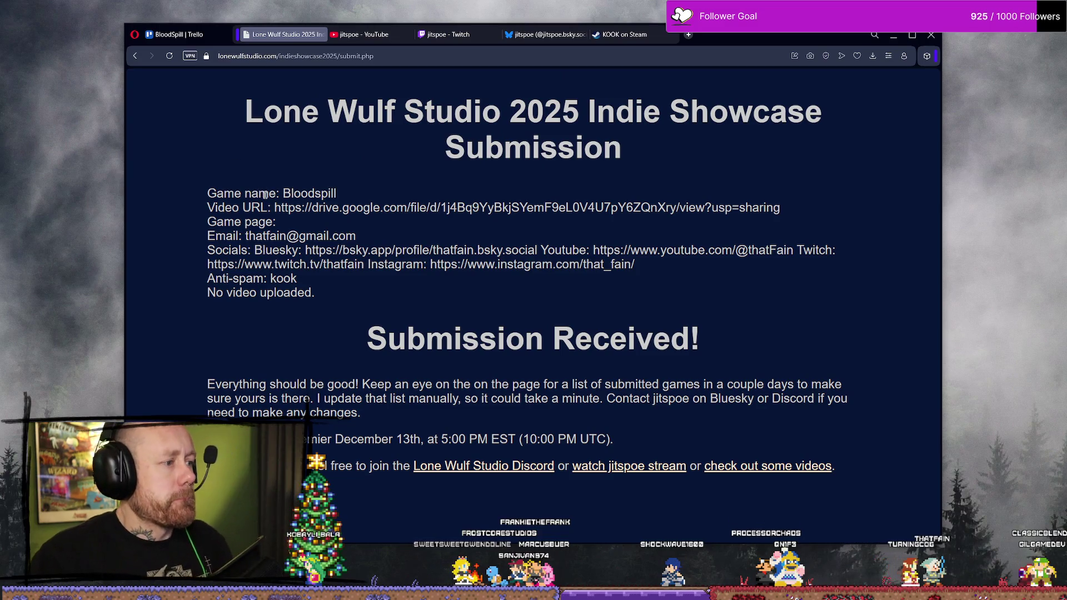
pyautogui.moveTo(279, 192); pyautogui.dragTo(337, 192)
pyautogui.click(275, 230)
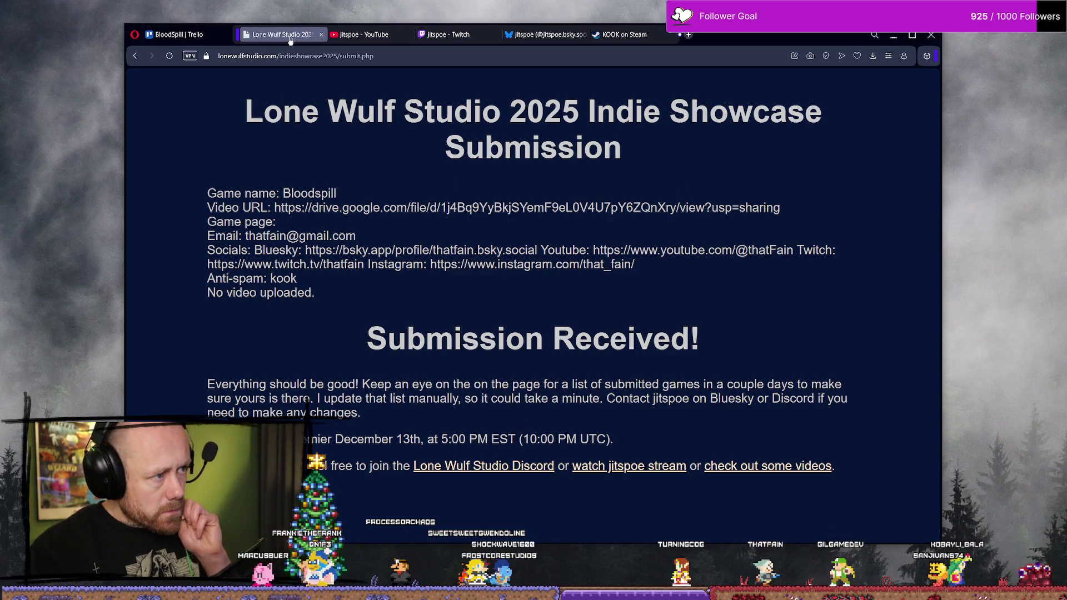
pyautogui.click(322, 36)
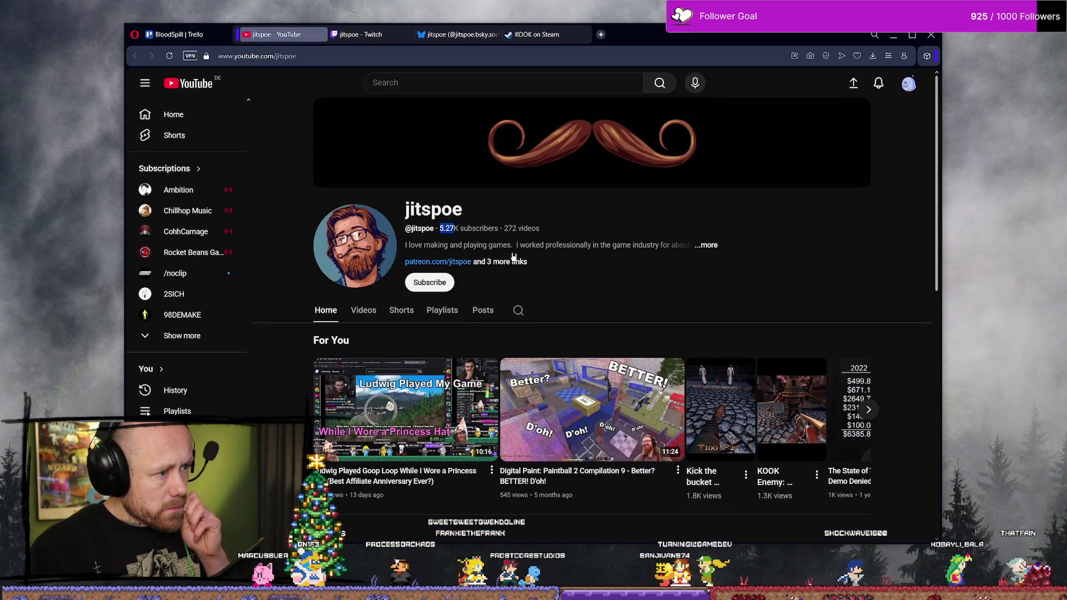
# Step: Go to the YouTube home page from the sidebar
pyautogui.click(200, 115)
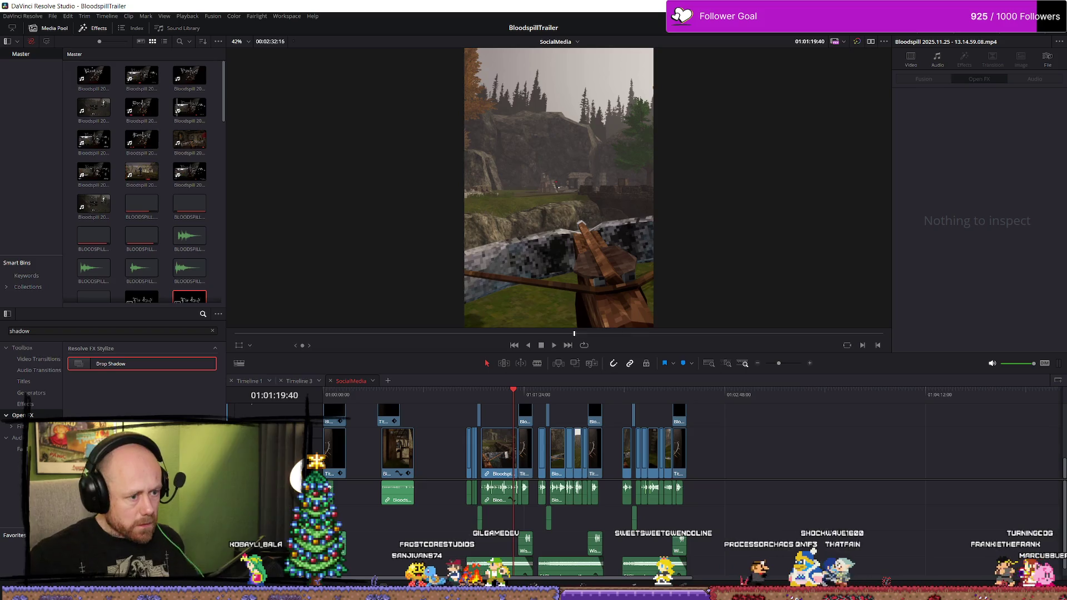
# Step: Check the empty source view and move the timeline playhead back to 01:01:00:00
pyautogui.click(31, 393)
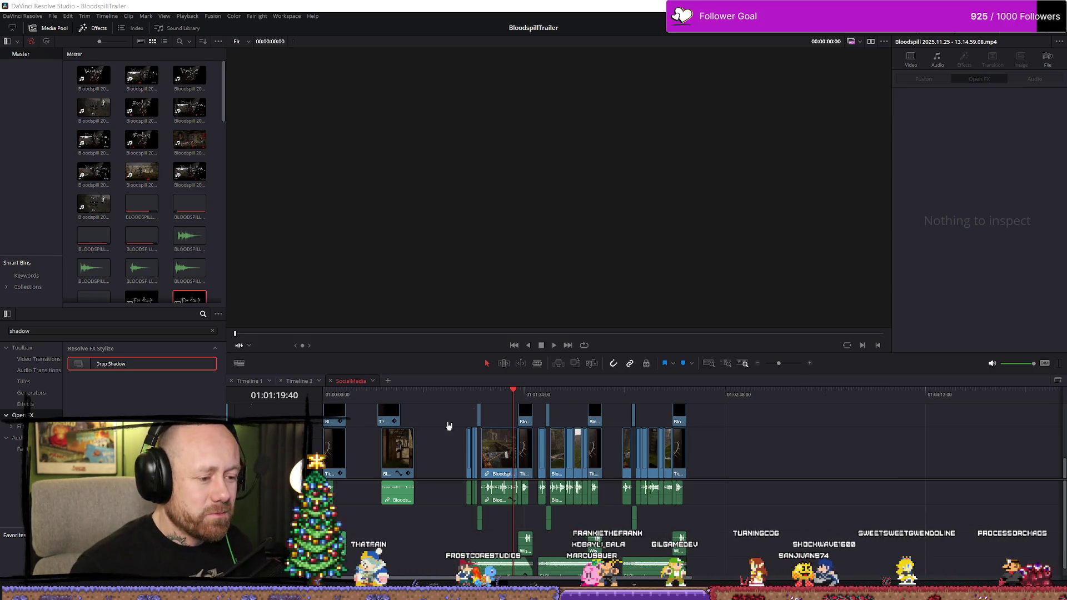
pyautogui.moveTo(486, 402); pyautogui.dragTo(468, 401)
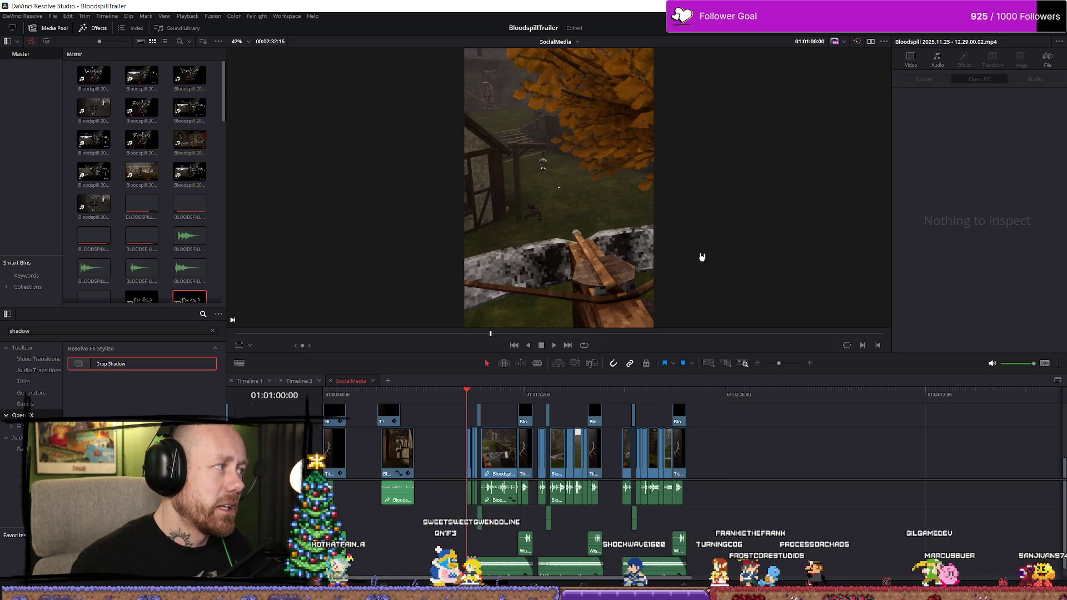
pyautogui.click(33, 66)
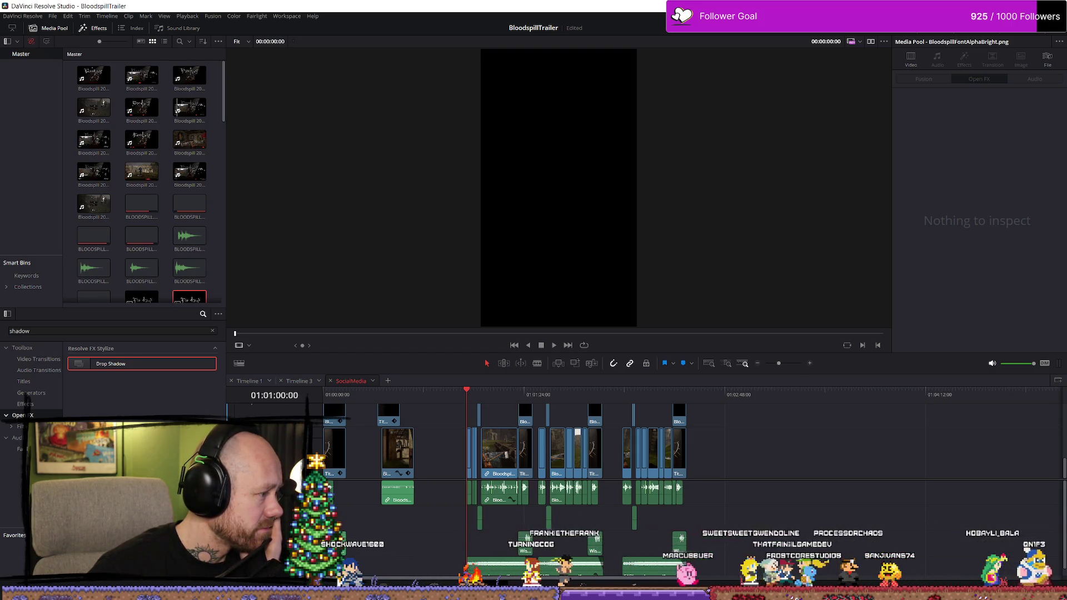
# Step: Show the SocialMedia timeline in the viewer, zoom the timeline in, and bring the browser over the editor
pyautogui.click(470, 393)
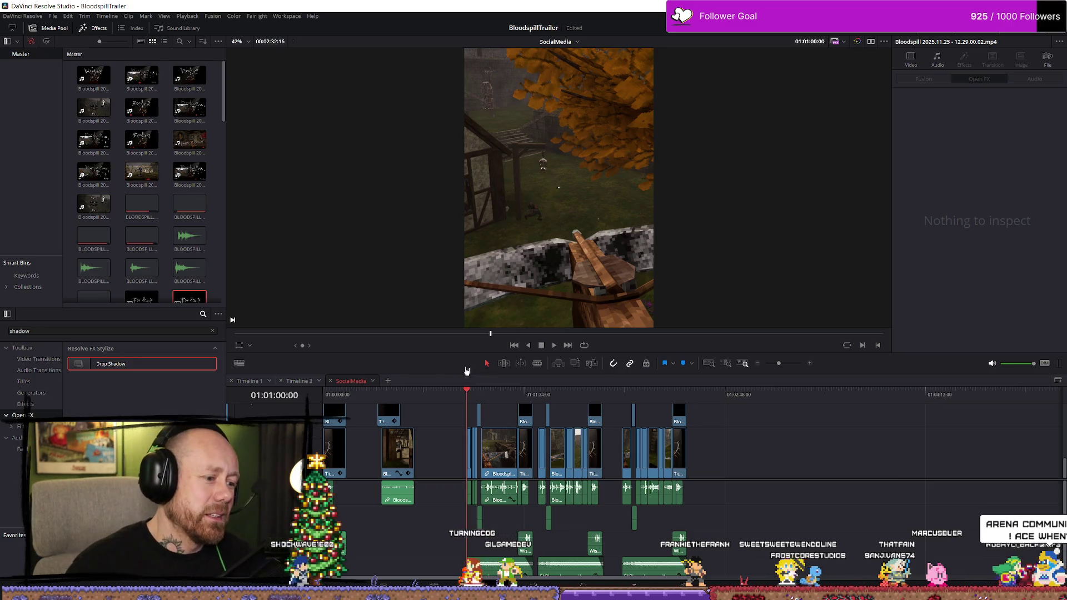
pyautogui.scroll(2, 490, 411)
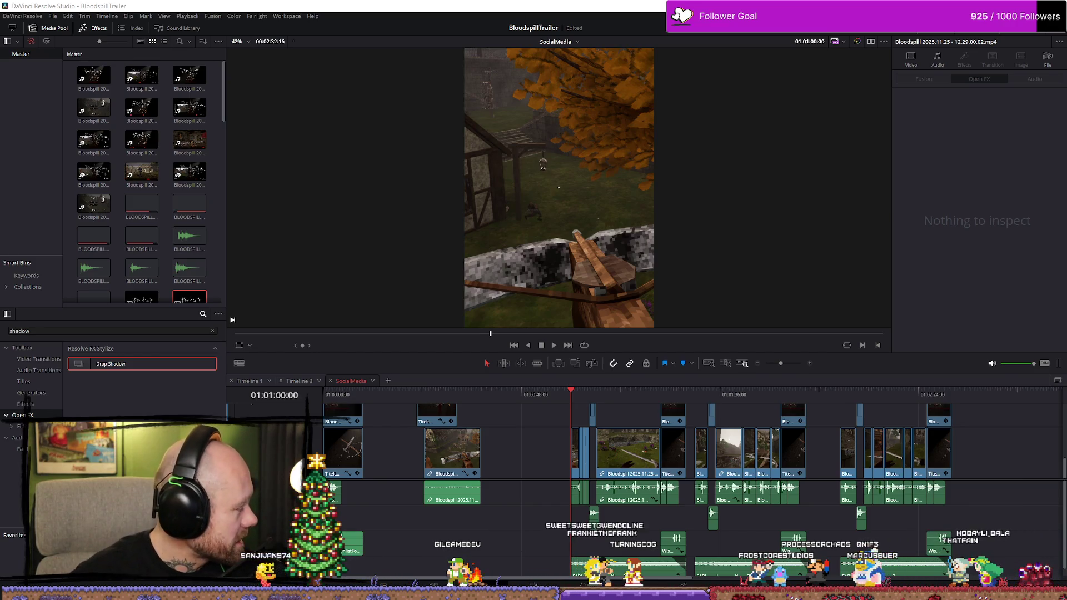
pyautogui.moveTo(0, 78)
pyautogui.mouseDown()
pyautogui.moveTo(744, 77)
pyautogui.moveTo(637, 54)
pyautogui.moveTo(679, 58)
pyautogui.moveTo(660, 54)
pyautogui.moveTo(701, 36)
pyautogui.moveTo(685, 40)
pyautogui.moveTo(695, 43)
pyautogui.mouseUp()
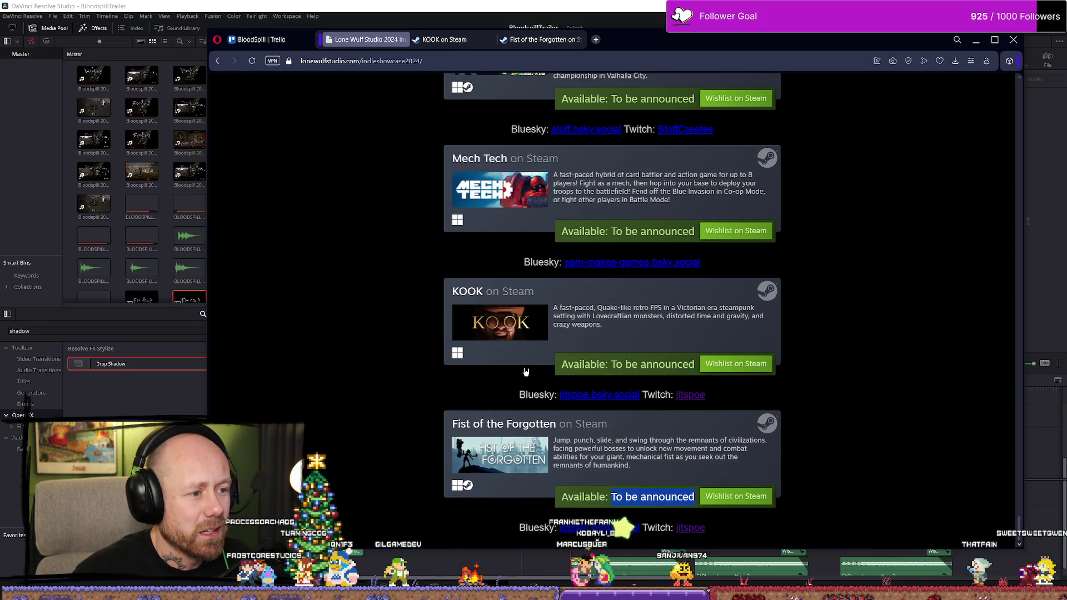
# Step: Scroll the Lone Wulf 2024 showcase games page, then switch back to DaVinci Resolve
pyautogui.scroll(5, 498, 344)
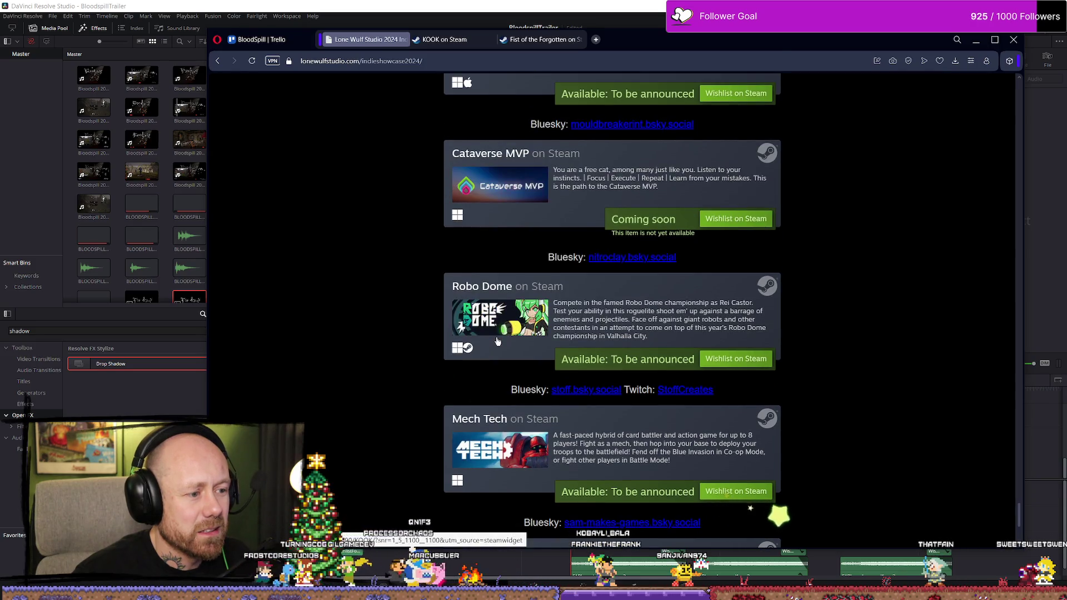
pyautogui.scroll(-5, 497, 342)
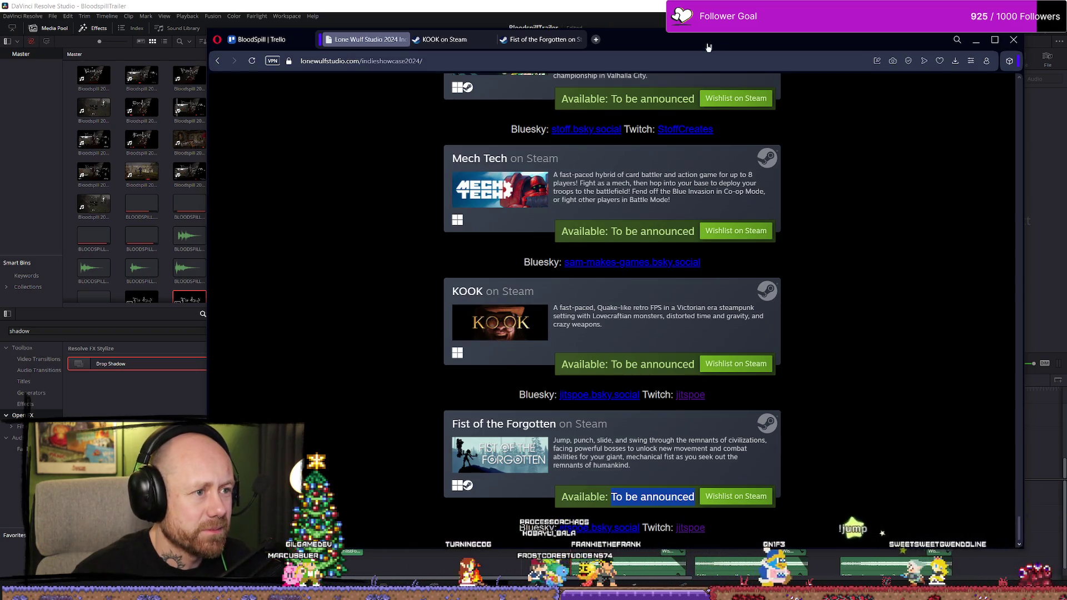
pyautogui.hotkey('alt', 'Tab')
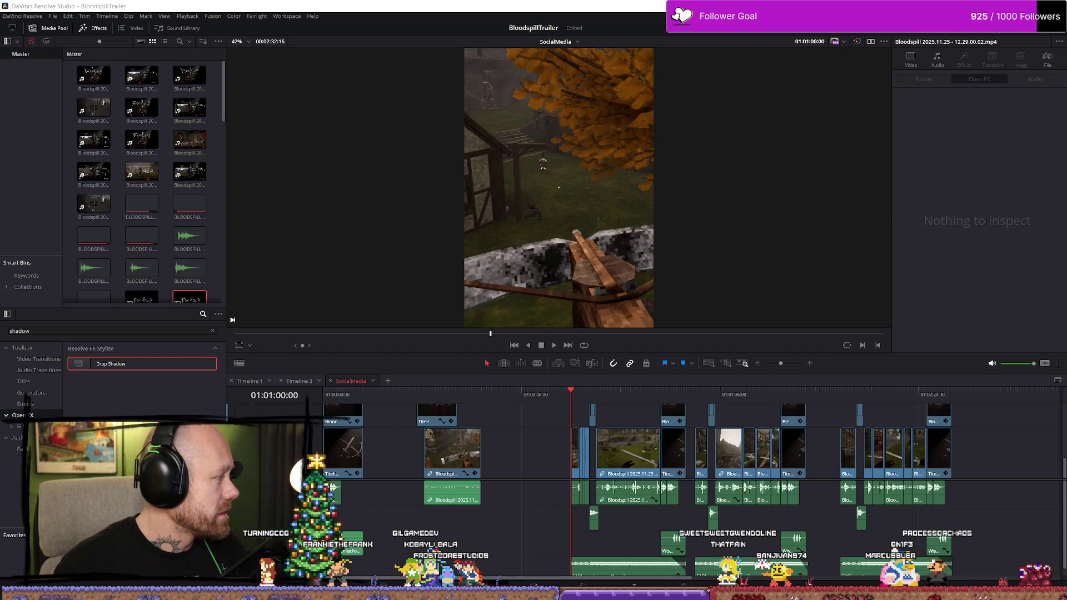
pyautogui.hotkey('alt', 'Tab')
pyautogui.scroll(-4, 681, 252)
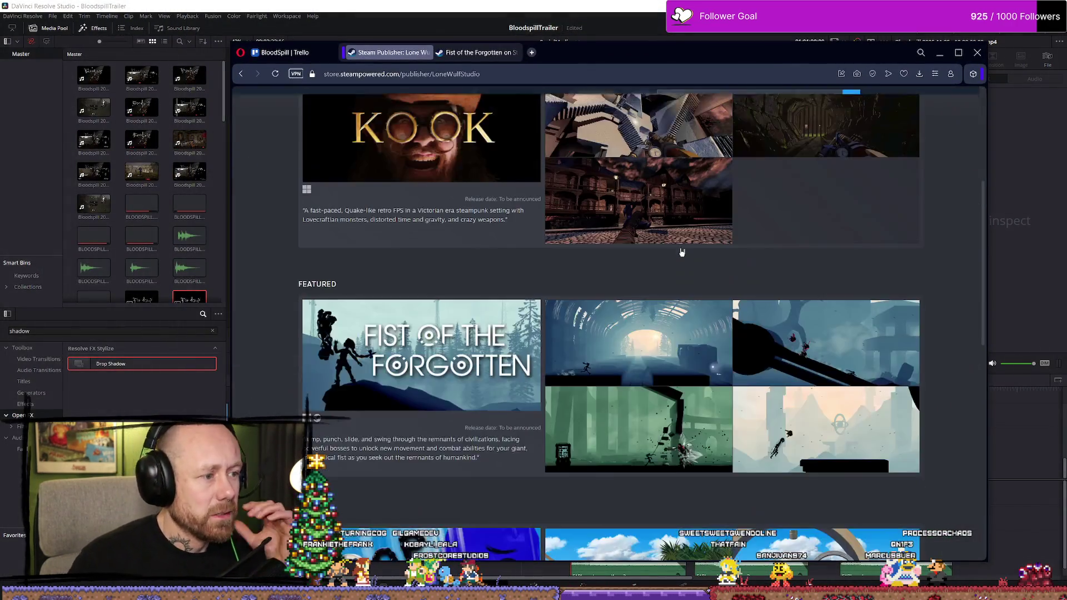
pyautogui.scroll(-4, 682, 252)
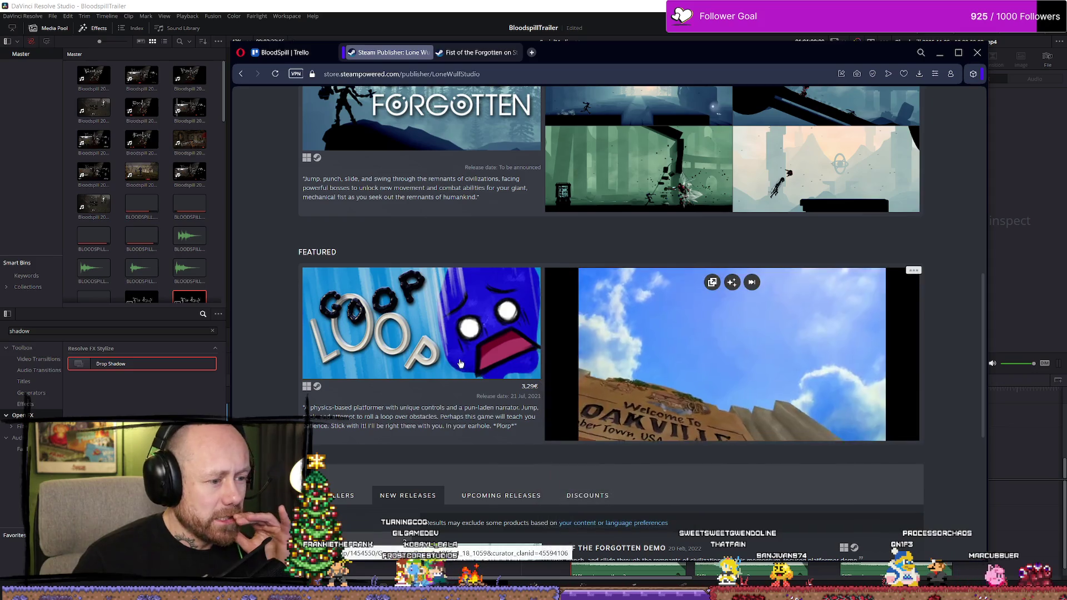
pyautogui.moveTo(400, 314)
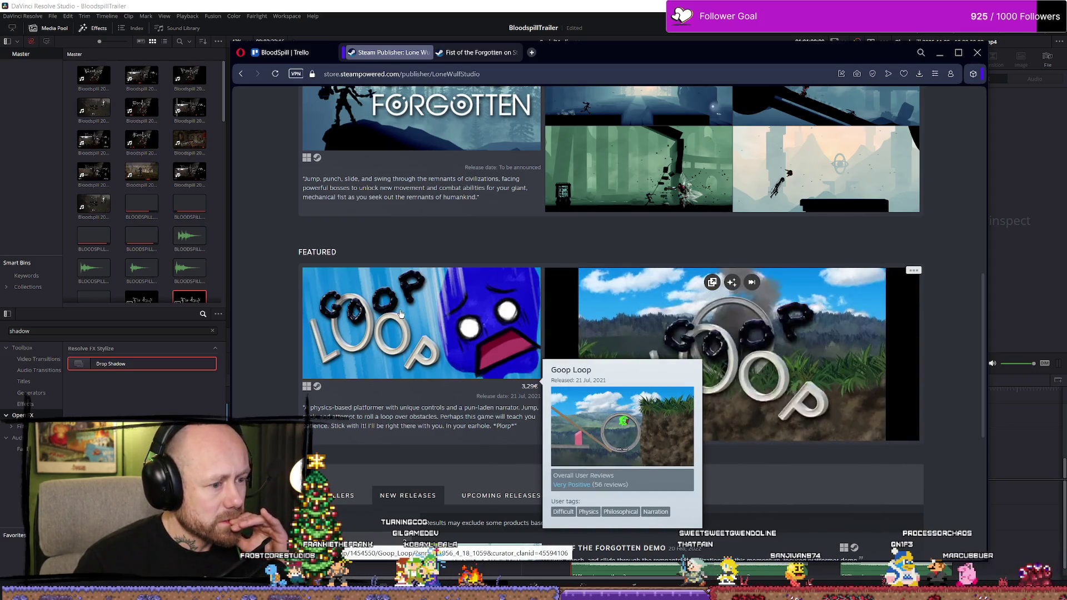
pyautogui.scroll(-4, 568, 273)
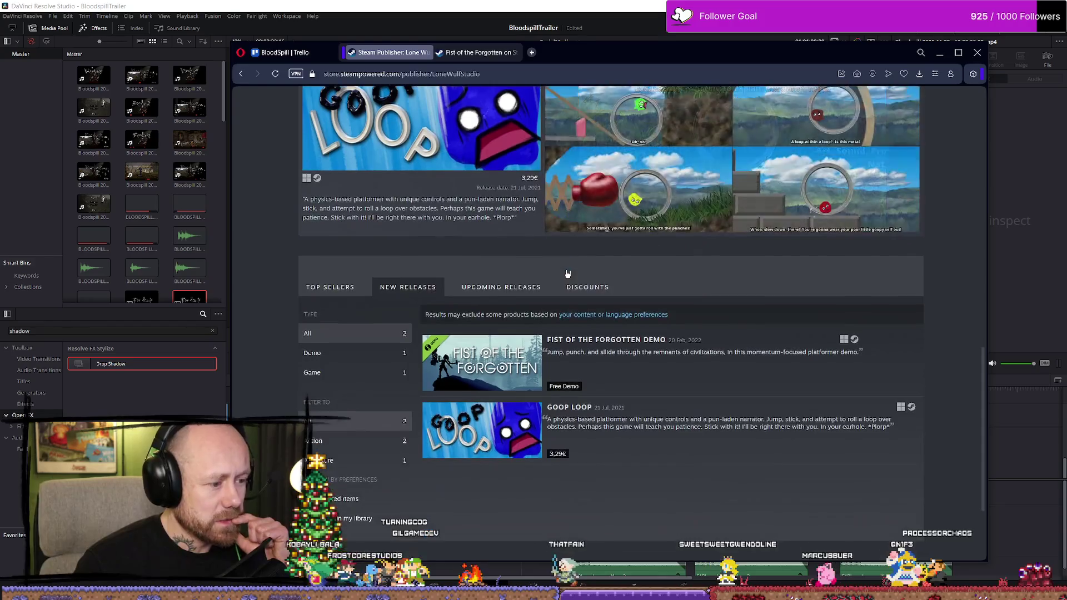
pyautogui.scroll(-2, 714, 364)
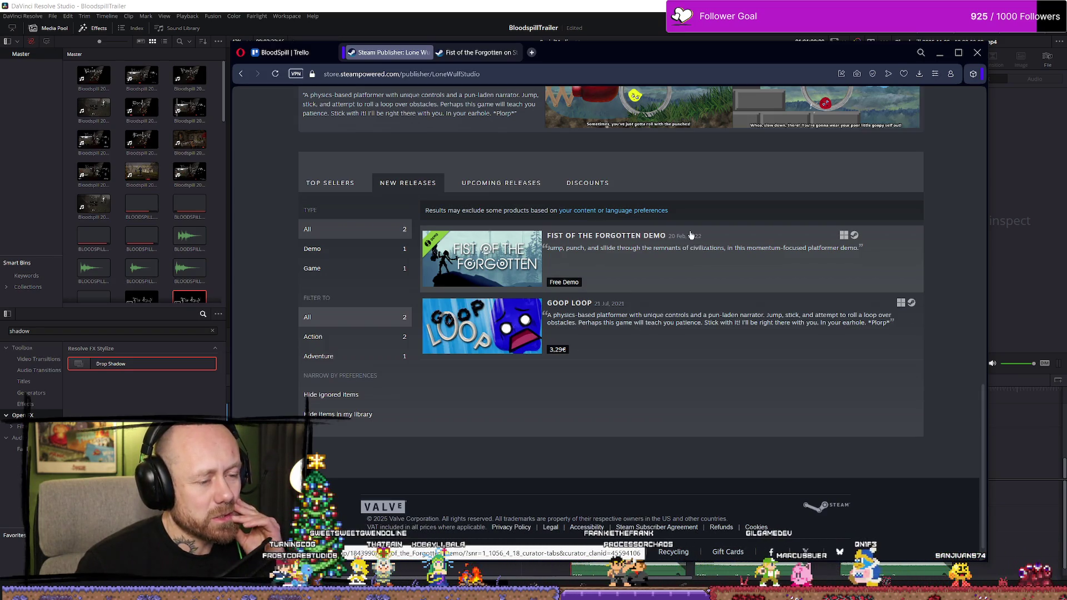
pyautogui.scroll(8, 699, 250)
pyautogui.scroll(5, 484, 250)
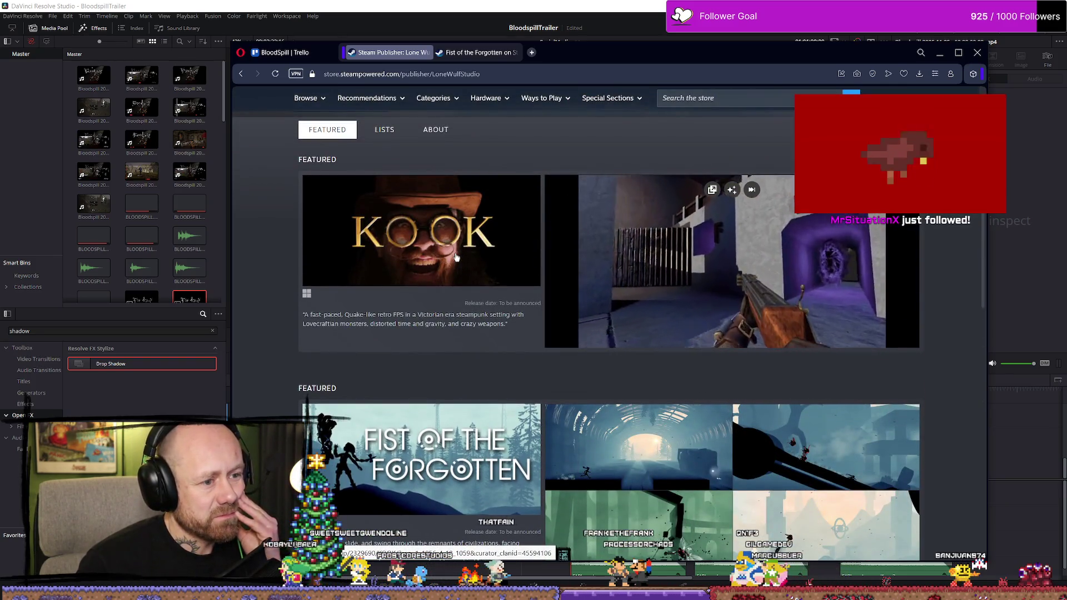
pyautogui.scroll(3, 458, 239)
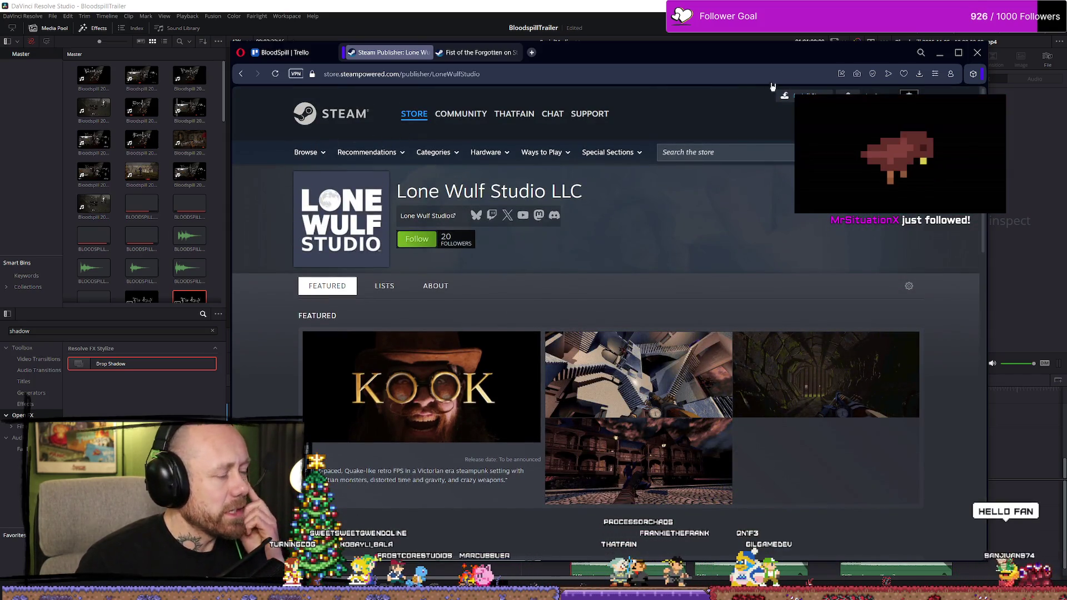
pyautogui.click(939, 52)
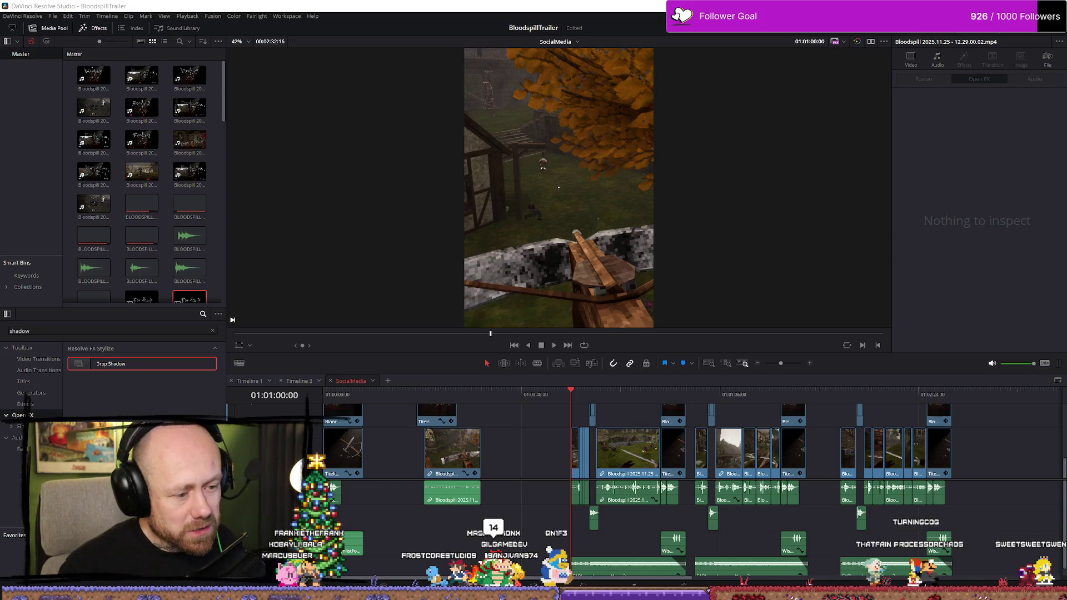
# Step: Jump to the 'Wishlist now' end card showing the Bloodspill title, then enlarge the viewer over a shorter timeline
pyautogui.press('q')
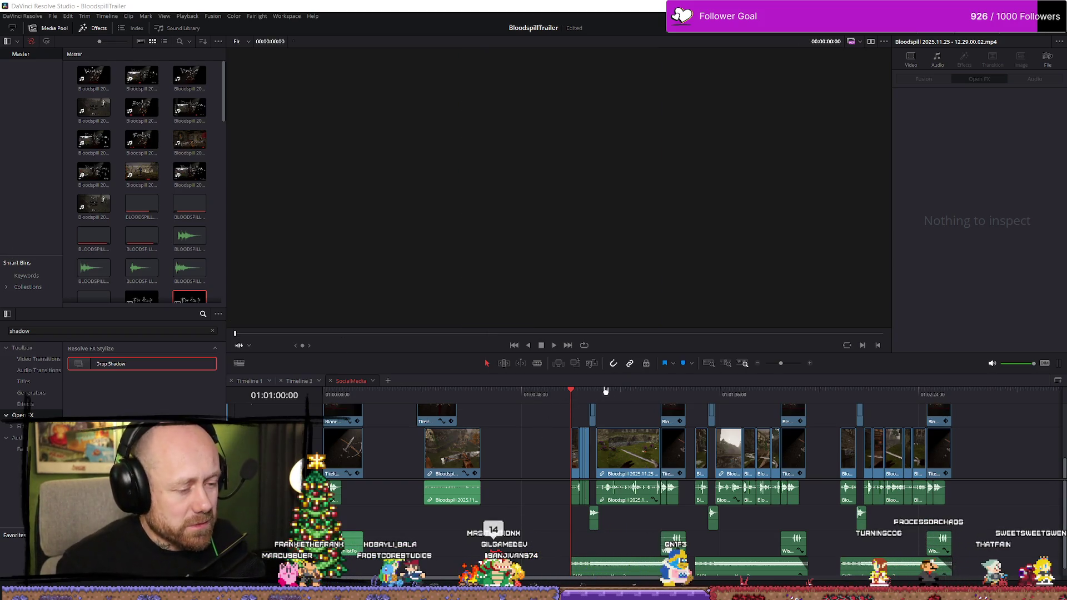
pyautogui.click(583, 392)
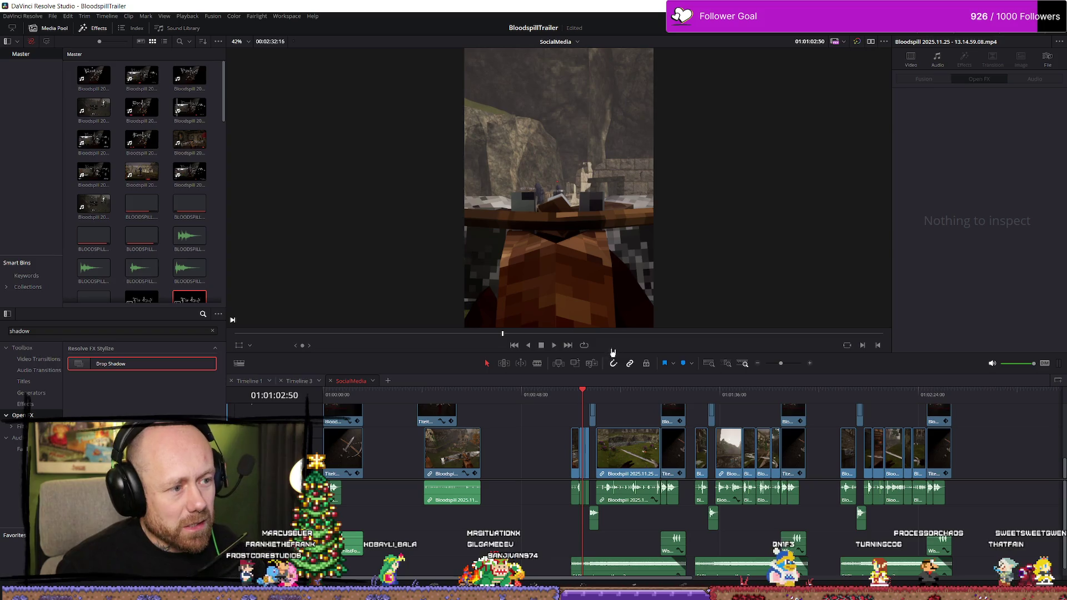
pyautogui.click(659, 393)
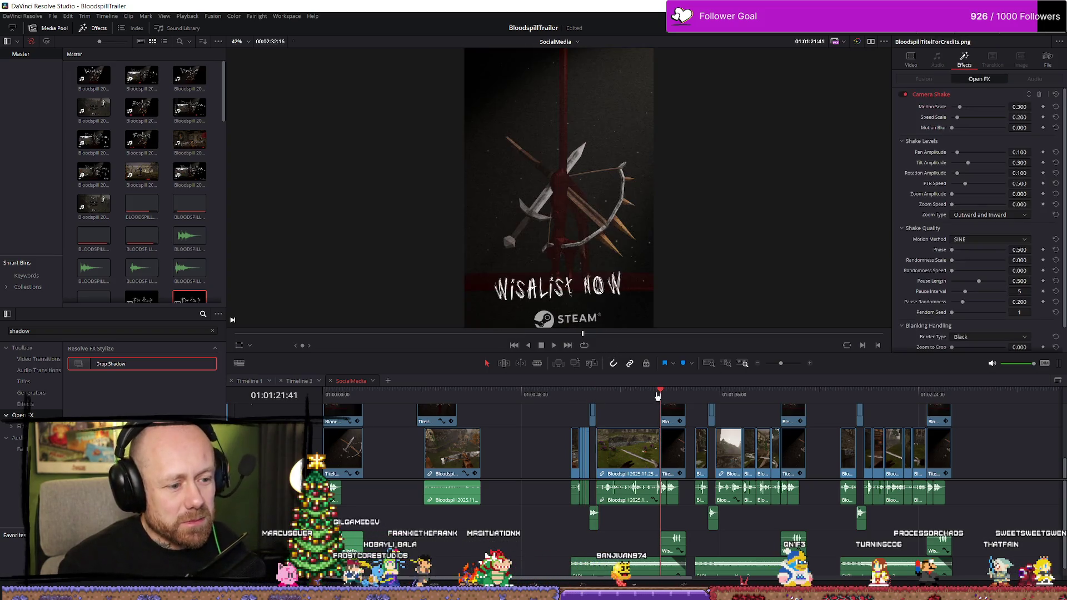
pyautogui.click(662, 393)
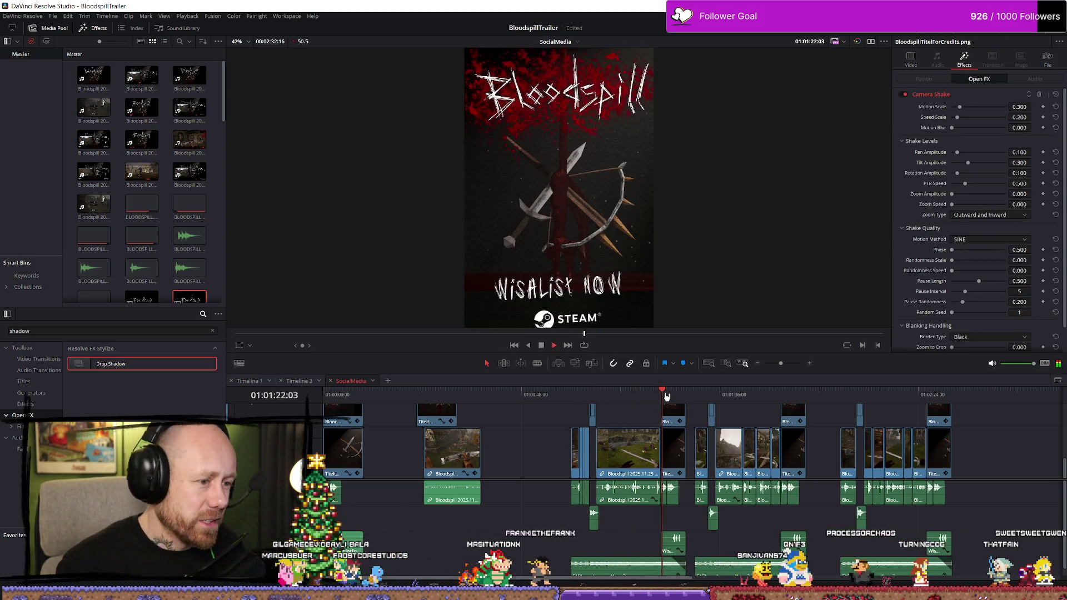
pyautogui.scroll(-1, 668, 253)
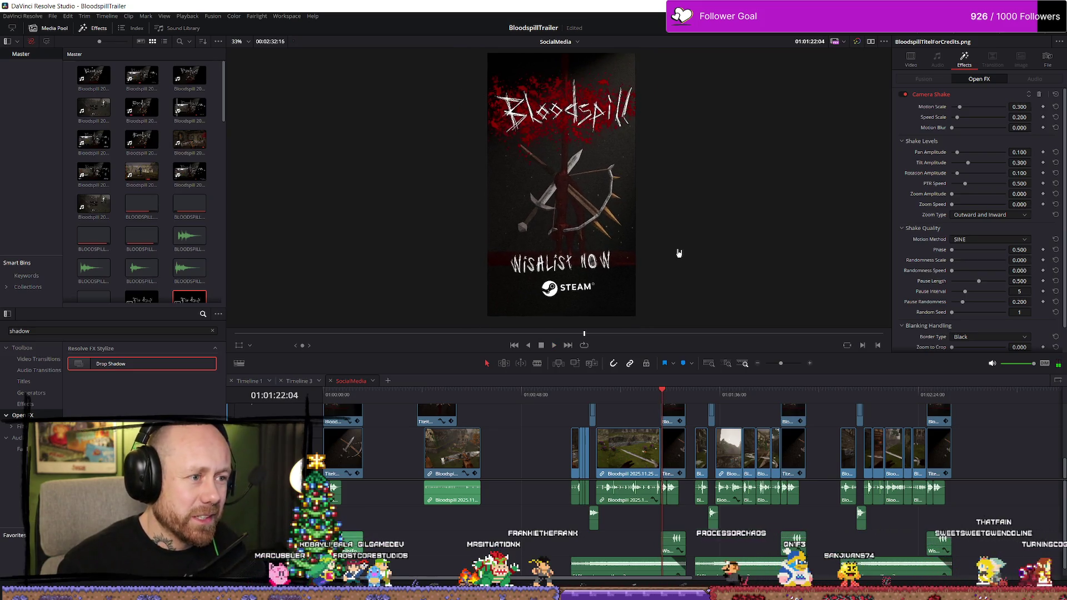
pyautogui.moveTo(625, 346); pyautogui.dragTo(626, 409)
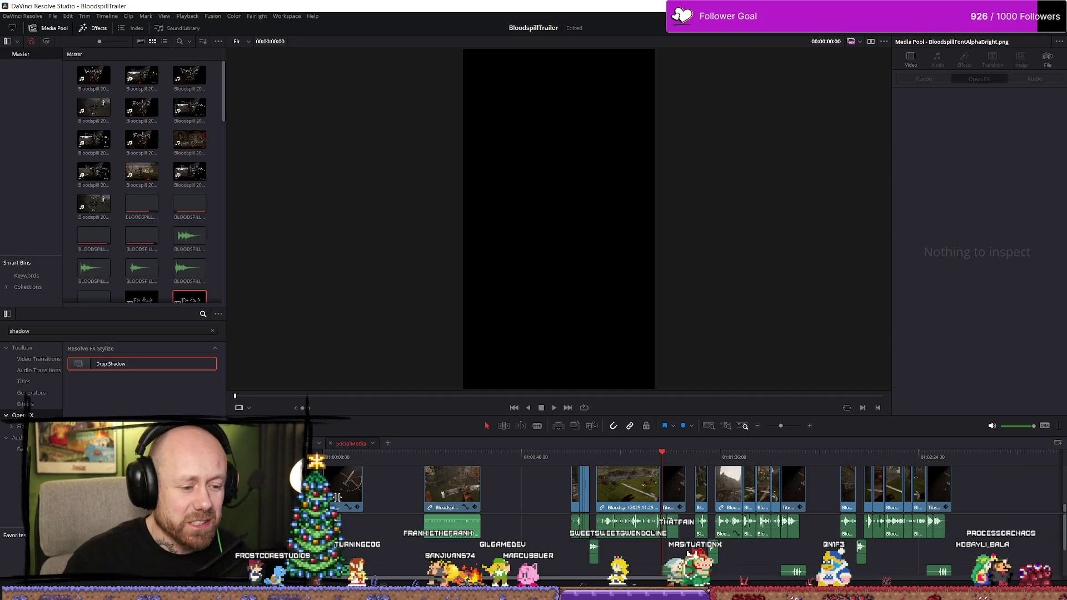
# Step: Return the viewer to the SocialMedia timeline and move the playhead back to the trailer's start
pyautogui.click(668, 458)
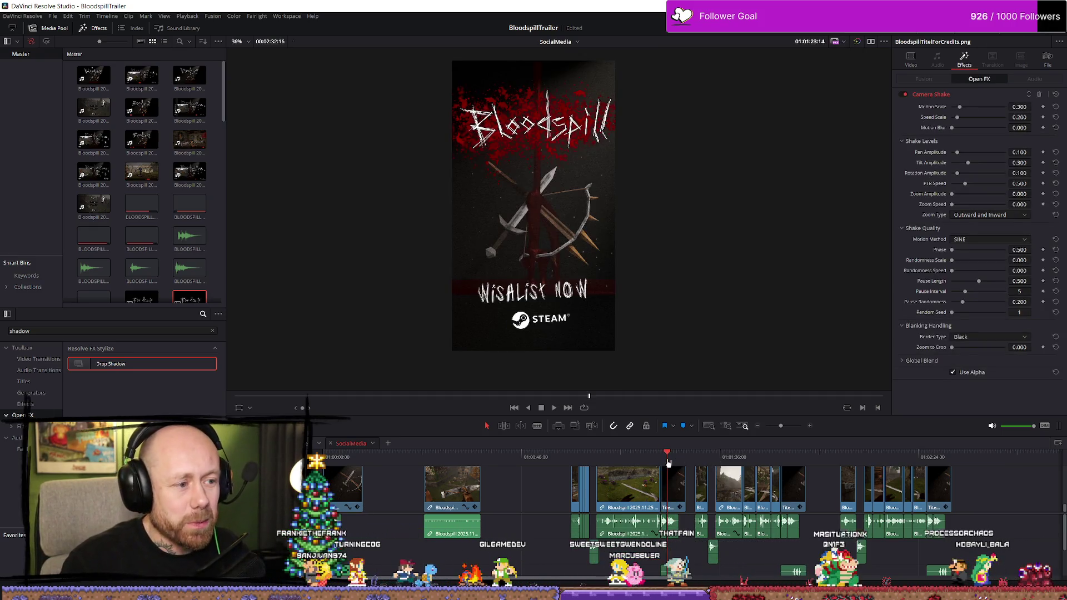
pyautogui.click(622, 456)
pyautogui.click(587, 470)
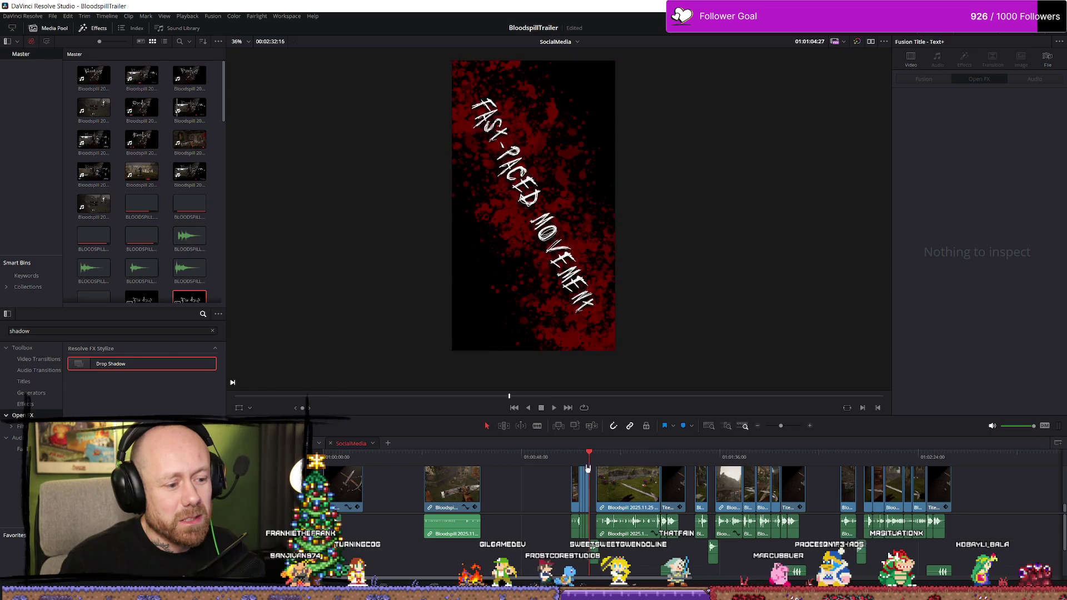
pyautogui.click(575, 468)
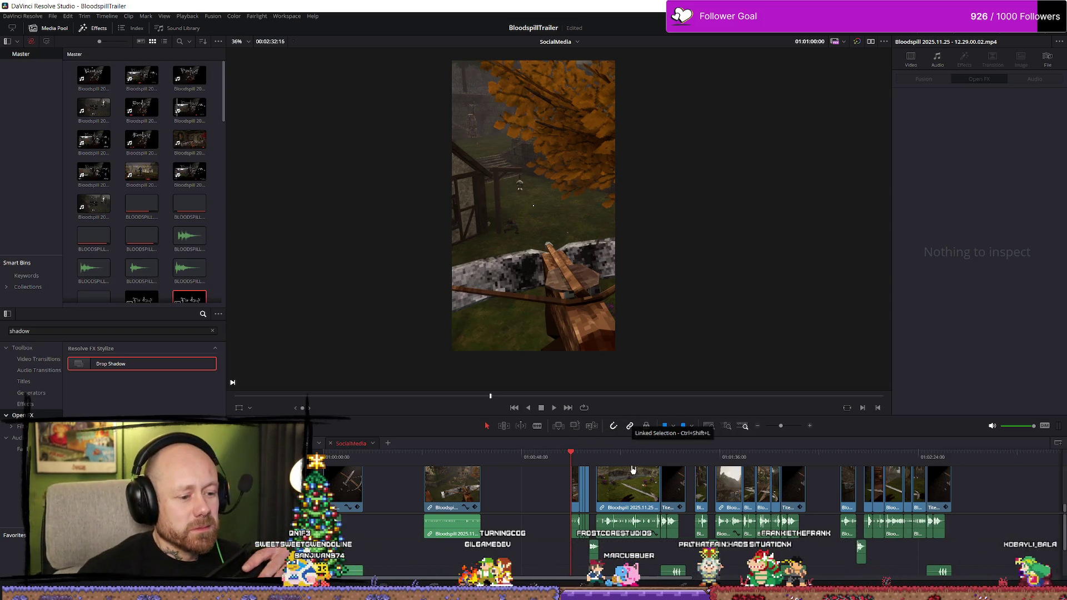
# Step: Play the trailer opening from a few seconds in, then stop and return to the start
pyautogui.click(583, 457)
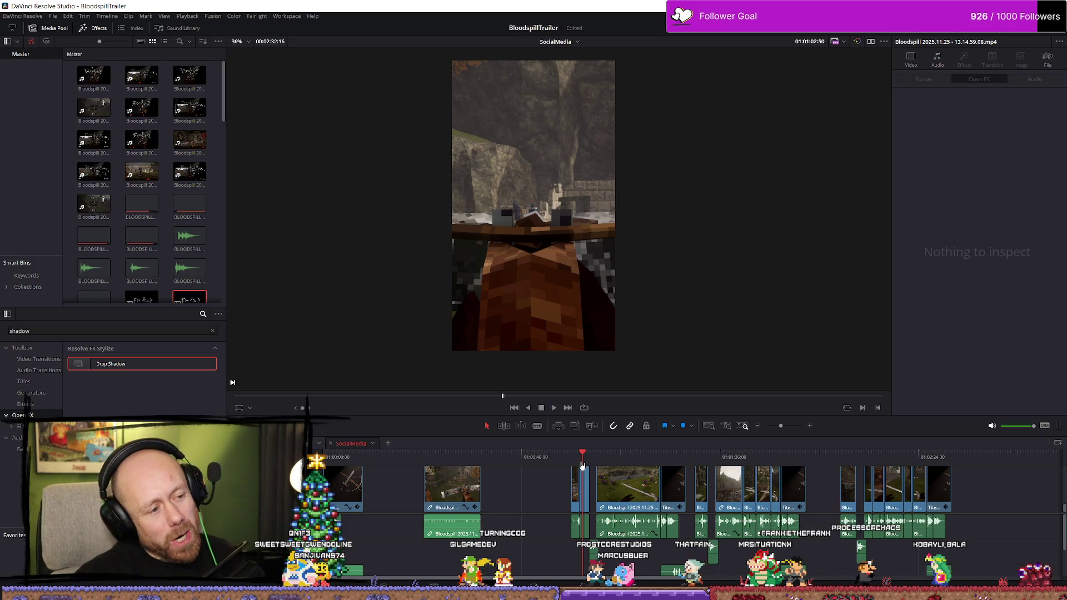
pyautogui.press('space')
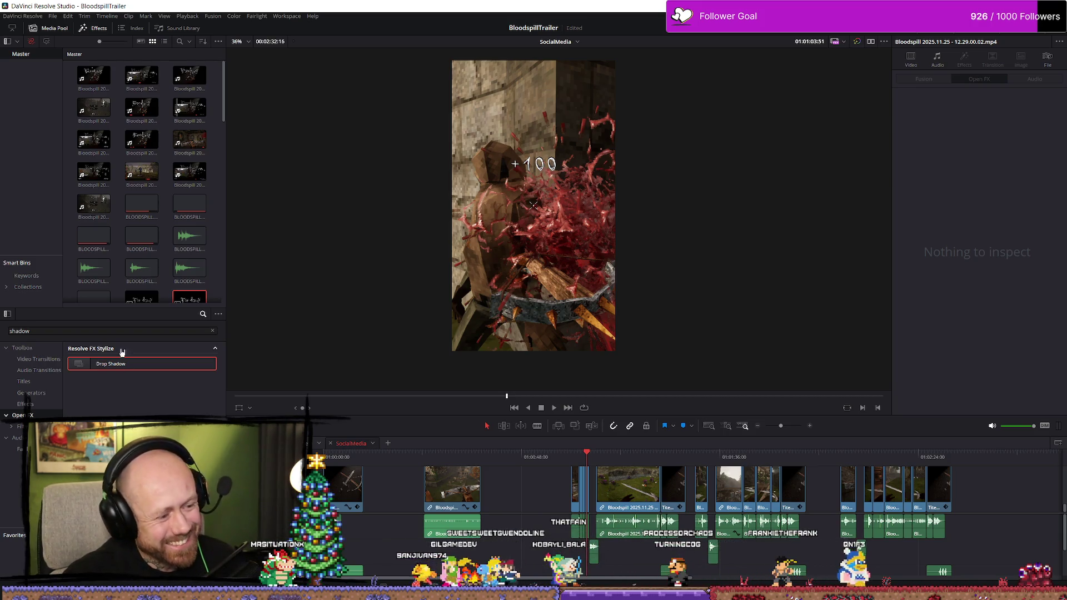
pyautogui.click(600, 458)
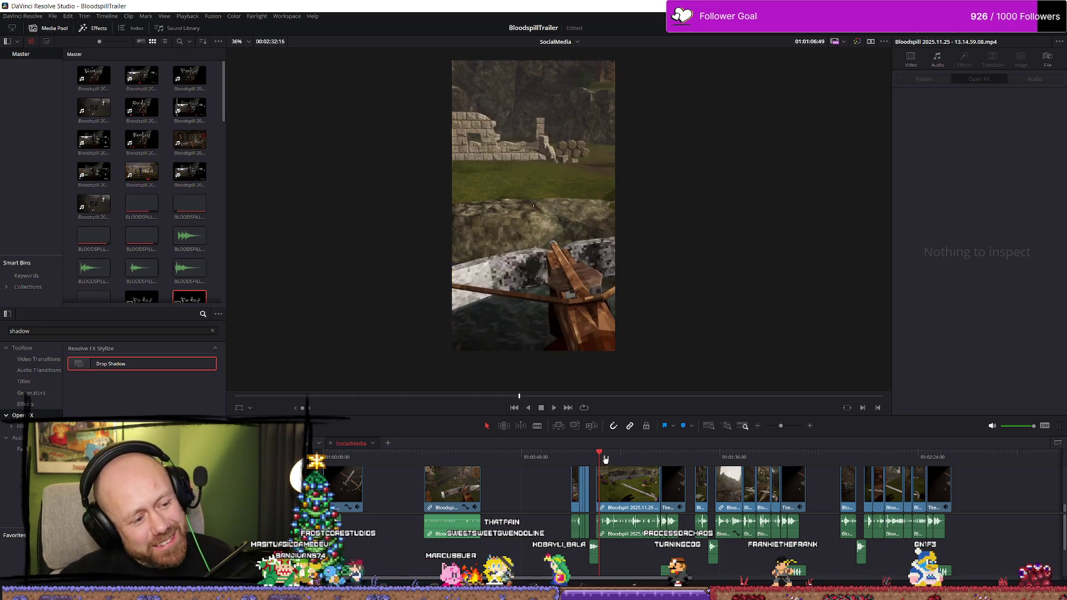
pyautogui.press('space')
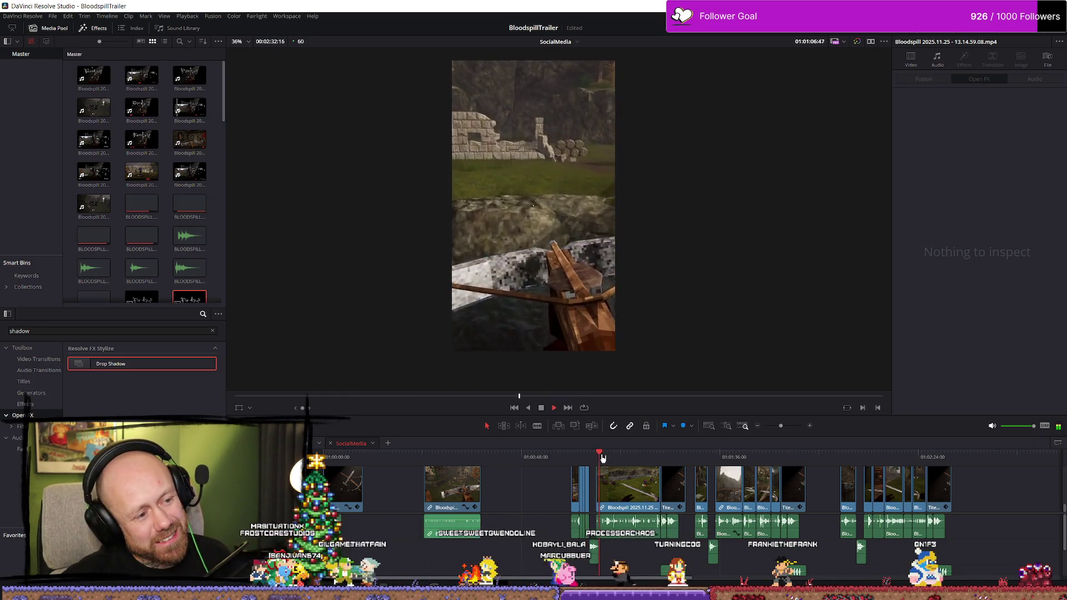
pyautogui.press('Up')
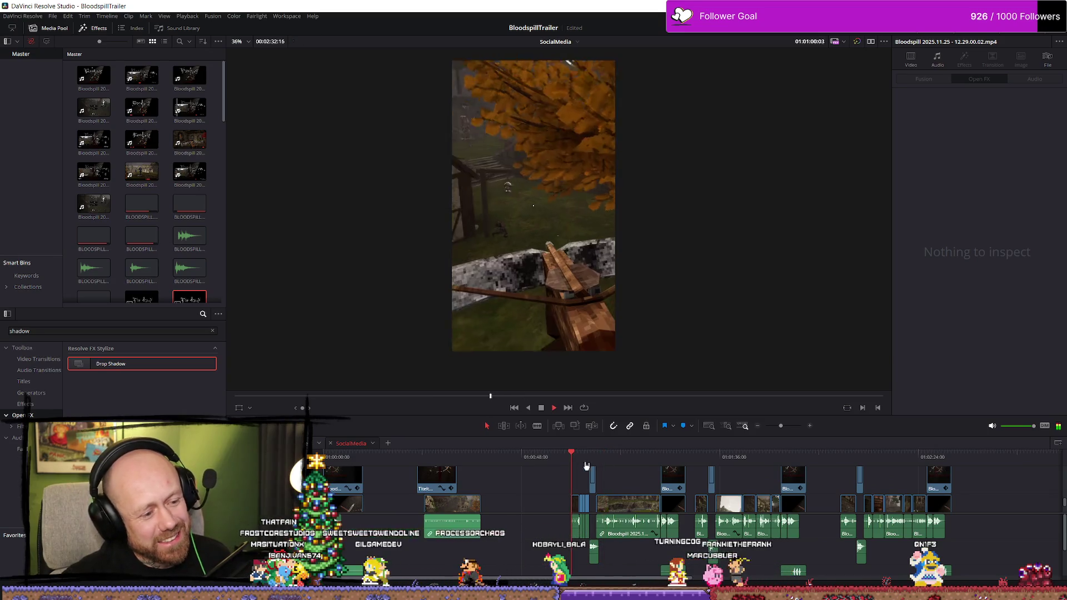
# Step: Enlarge the timeline to reveal the Video 2 title track, then jump to 01:01:30:00
pyautogui.scroll(3, 684, 489)
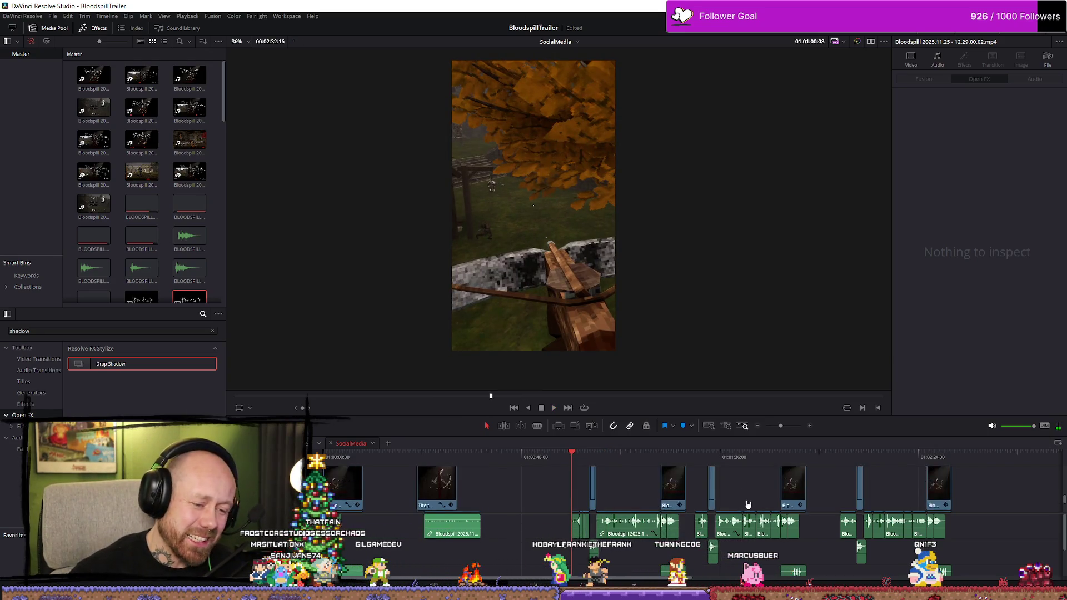
pyautogui.moveTo(693, 436); pyautogui.dragTo(693, 359)
pyautogui.scroll(-2, 626, 439)
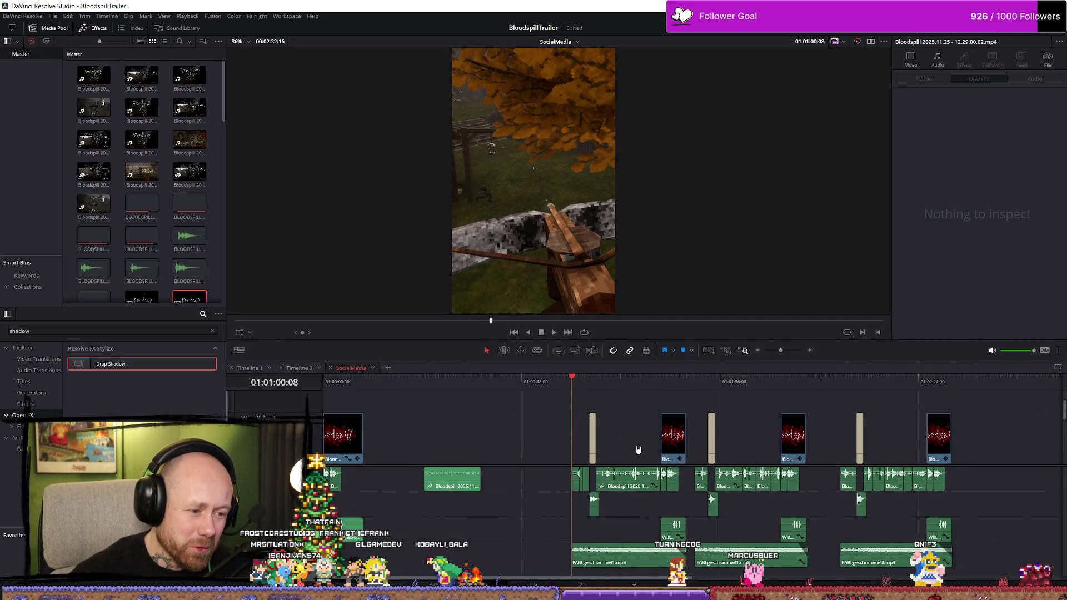
pyautogui.scroll(3, 638, 449)
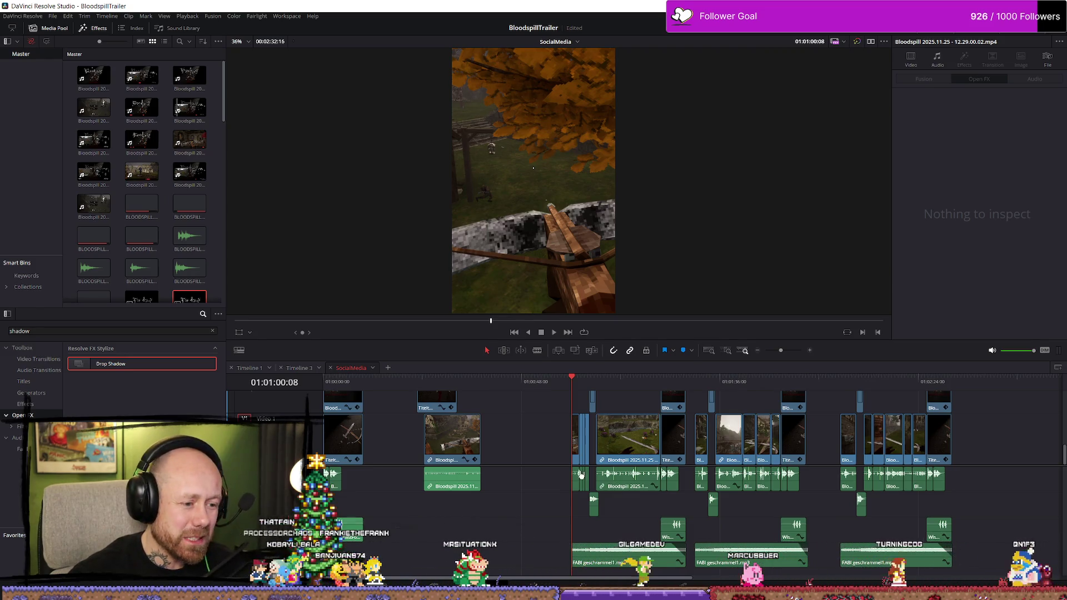
pyautogui.moveTo(556, 466); pyautogui.dragTo(558, 500)
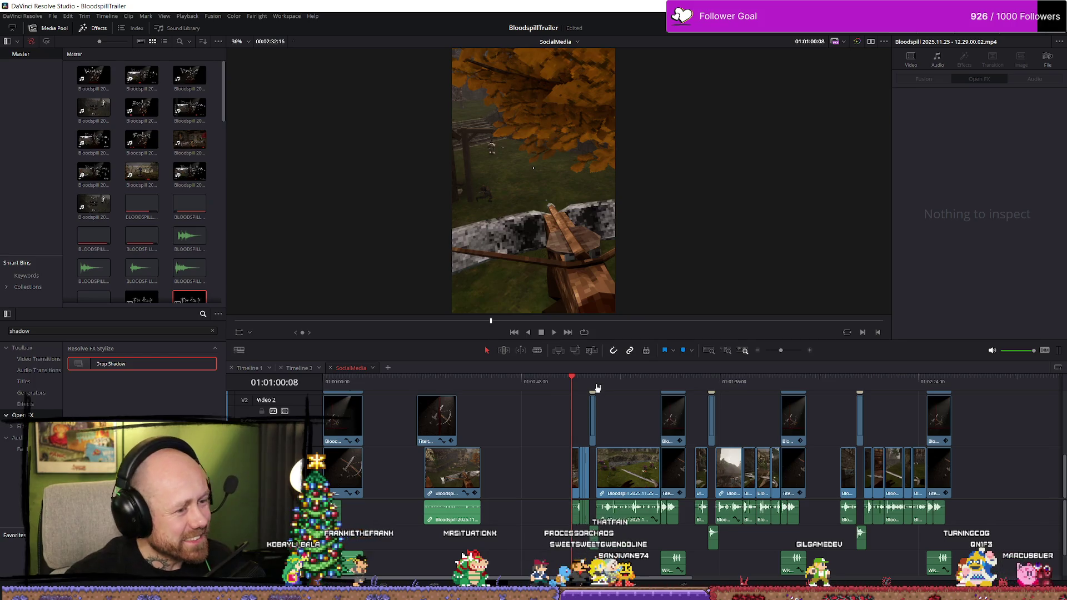
pyautogui.click(696, 382)
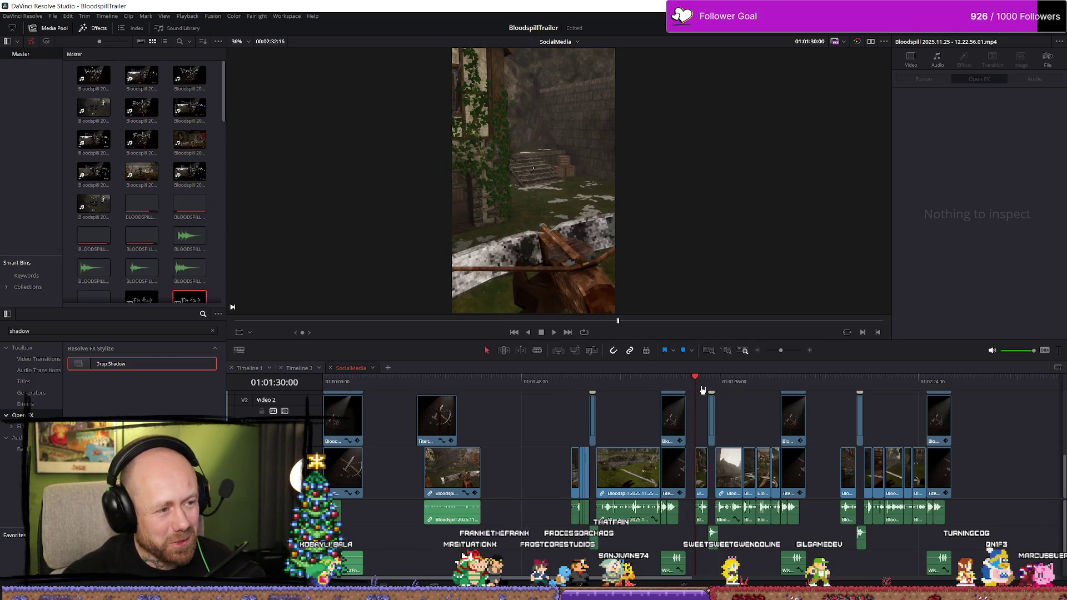
# Step: Play through the vertical SocialMedia cut to find where the picture goes black
pyautogui.press('space')
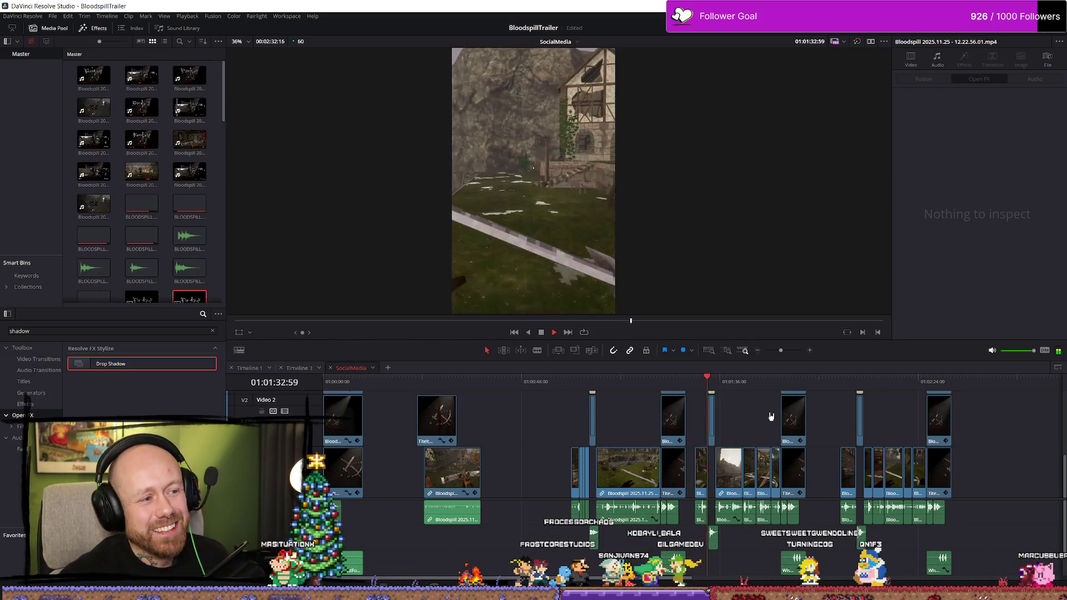
pyautogui.click(851, 392)
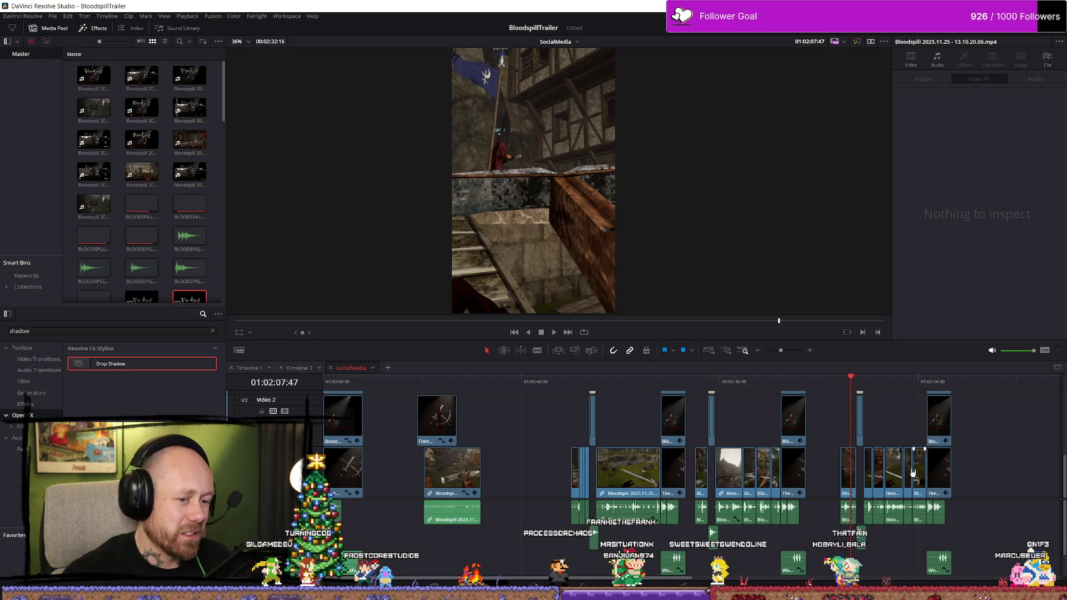
pyautogui.click(809, 383)
pyautogui.click(841, 384)
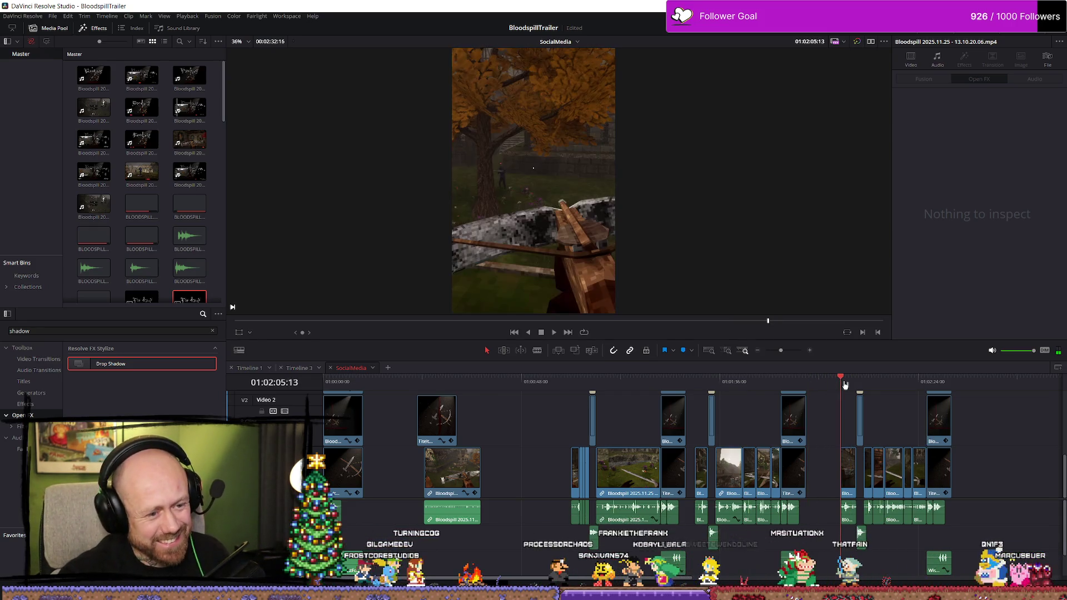
pyautogui.press('space')
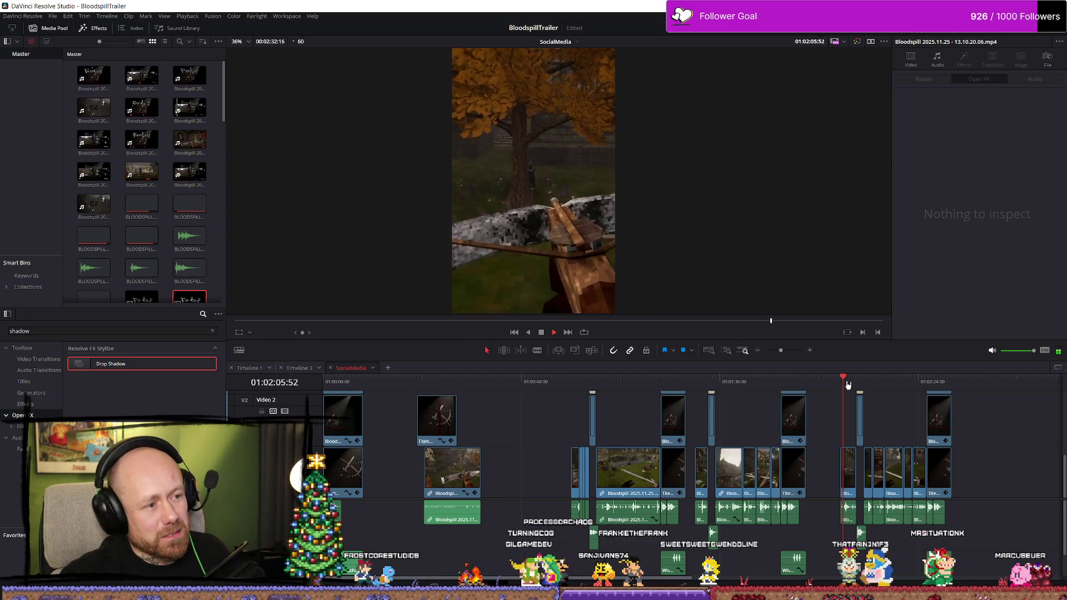
pyautogui.press('space')
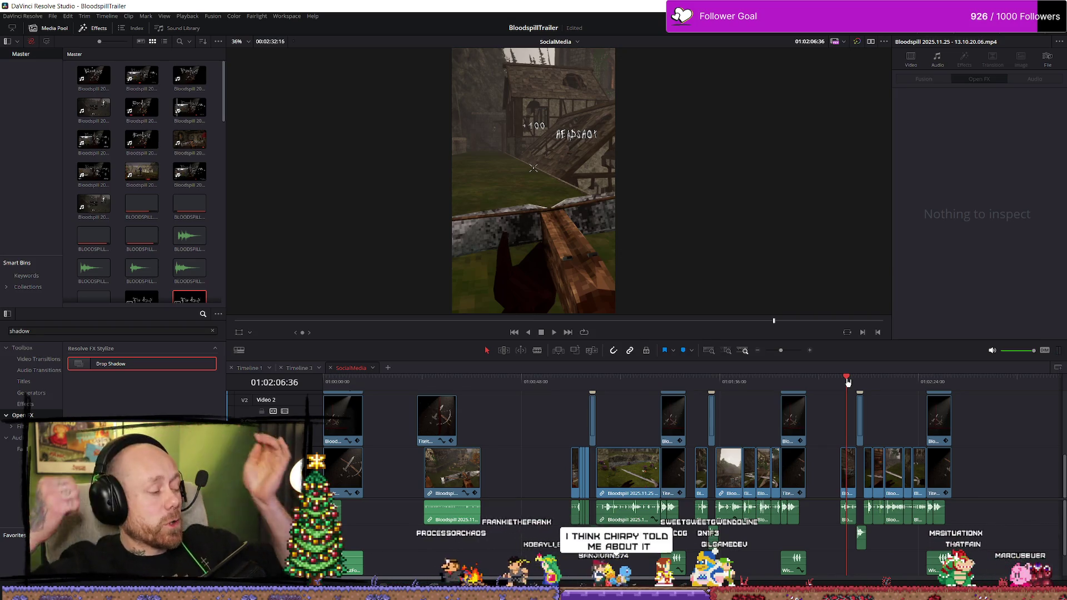
# Step: Park the playhead at exactly 01:02:00:00 at the black gap
pyautogui.click(816, 380)
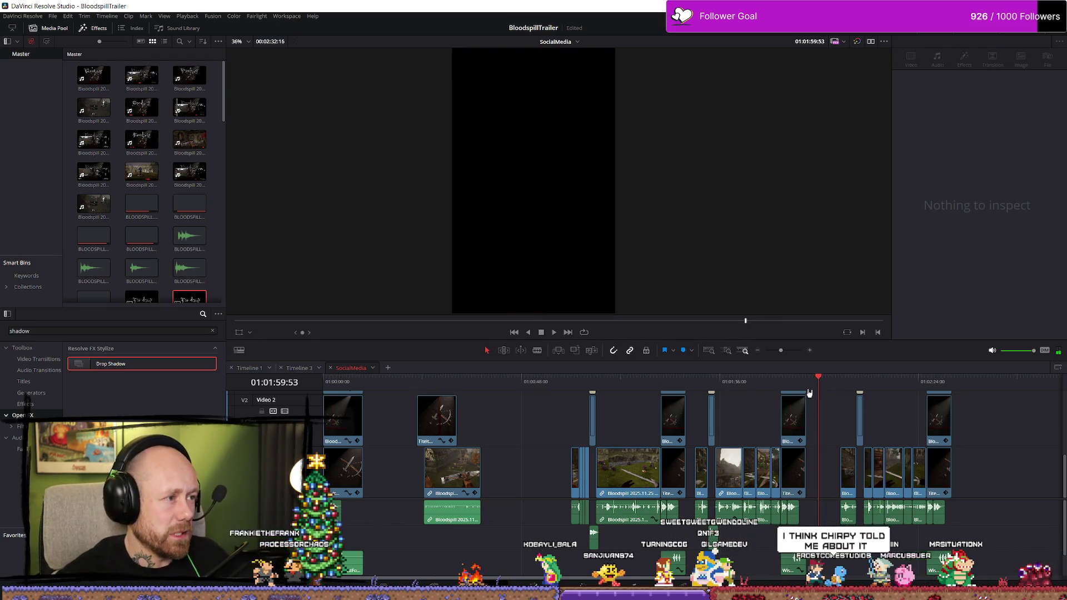
pyautogui.press('Right')
pyautogui.press('Right')
pyautogui.press('Right')
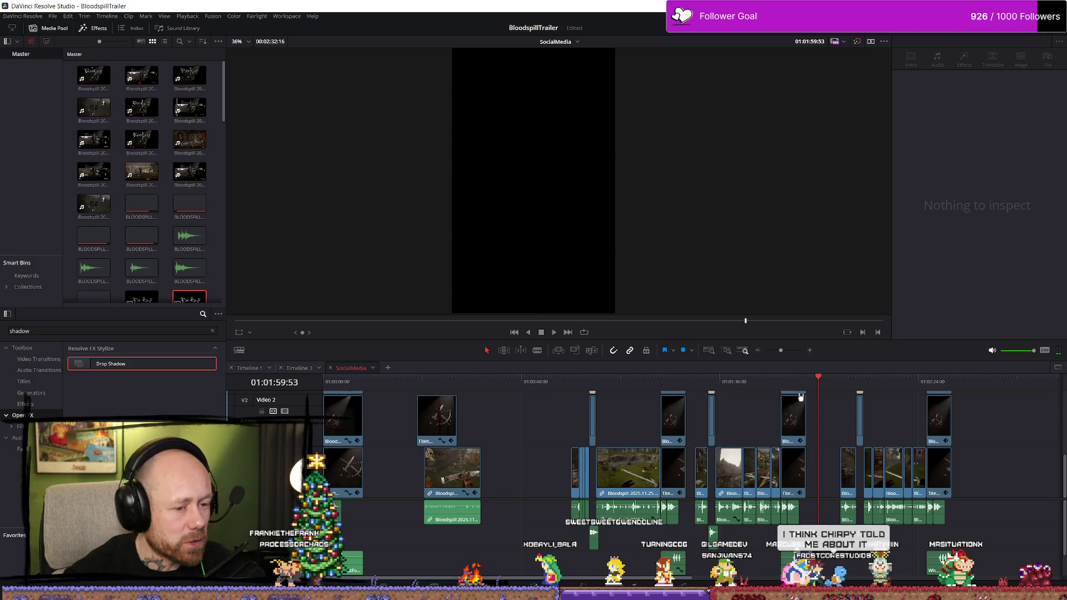
pyautogui.press('Right')
# Step: Close the gap by sliding all later clips left to 01:02:00:00, then add Drop Shadow to a clip
pyautogui.press('y')
pyautogui.moveTo(851, 459); pyautogui.dragTo(831, 459)
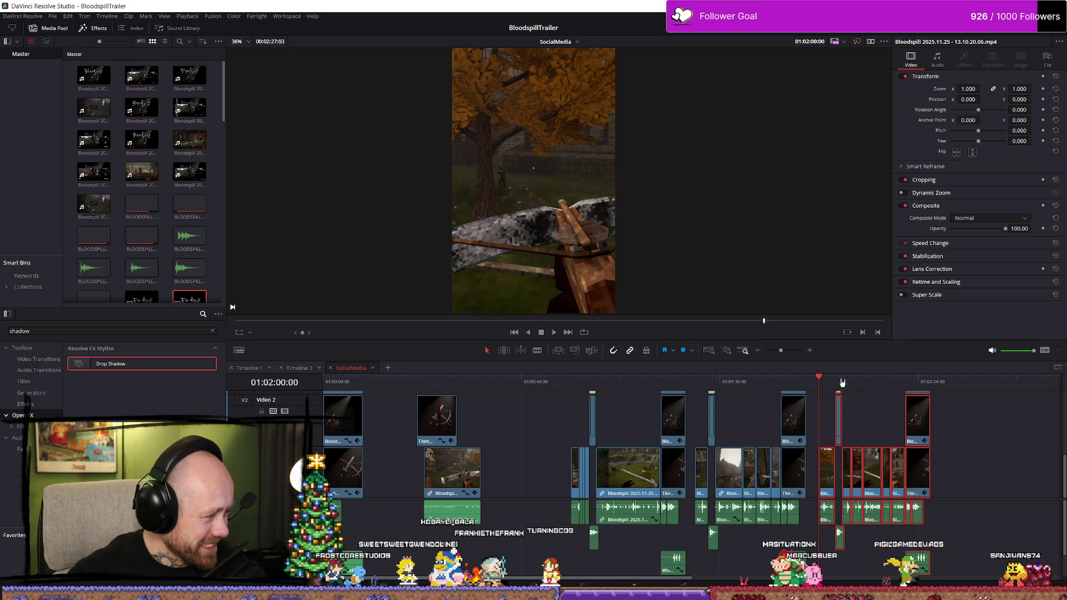
pyautogui.moveTo(159, 363); pyautogui.dragTo(336, 472)
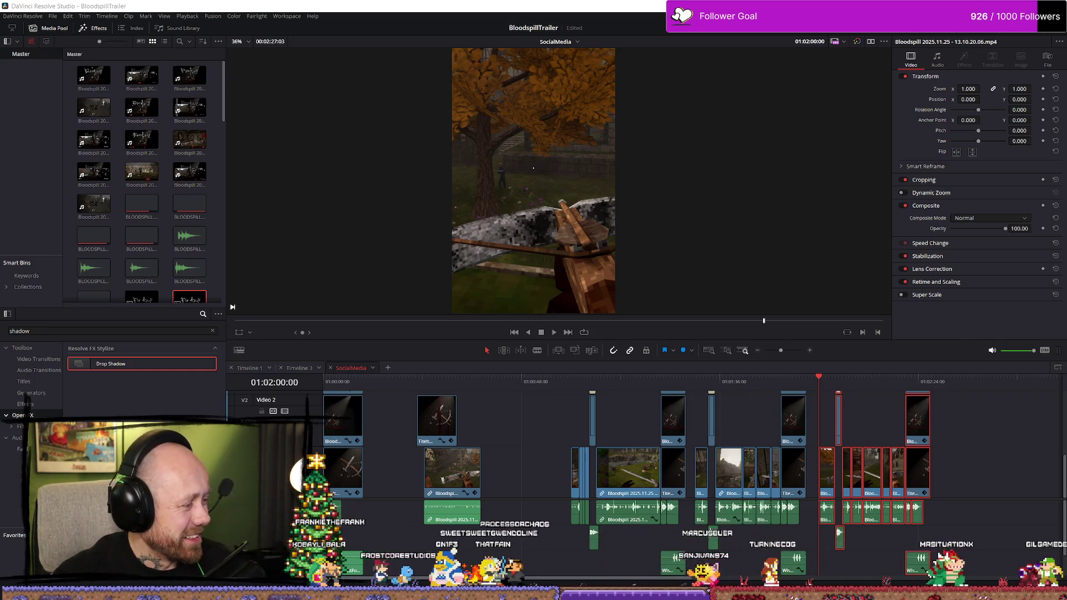
pyautogui.click(937, 382)
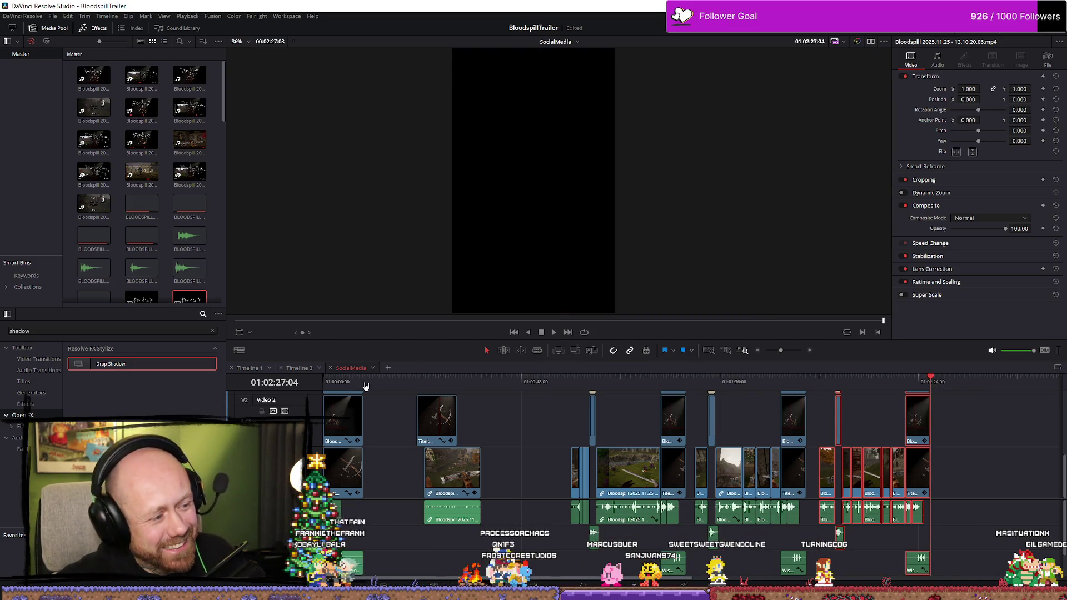
# Step: Bring up Timeline 1 and move to its ending around 01:02:04
pyautogui.click(250, 368)
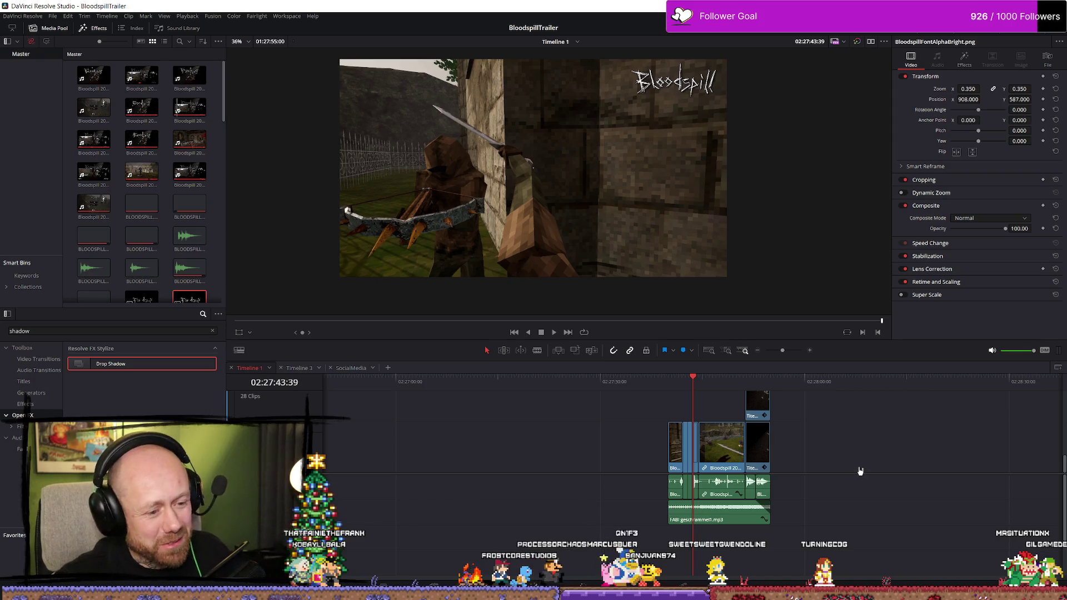
pyautogui.scroll(-5, 695, 506)
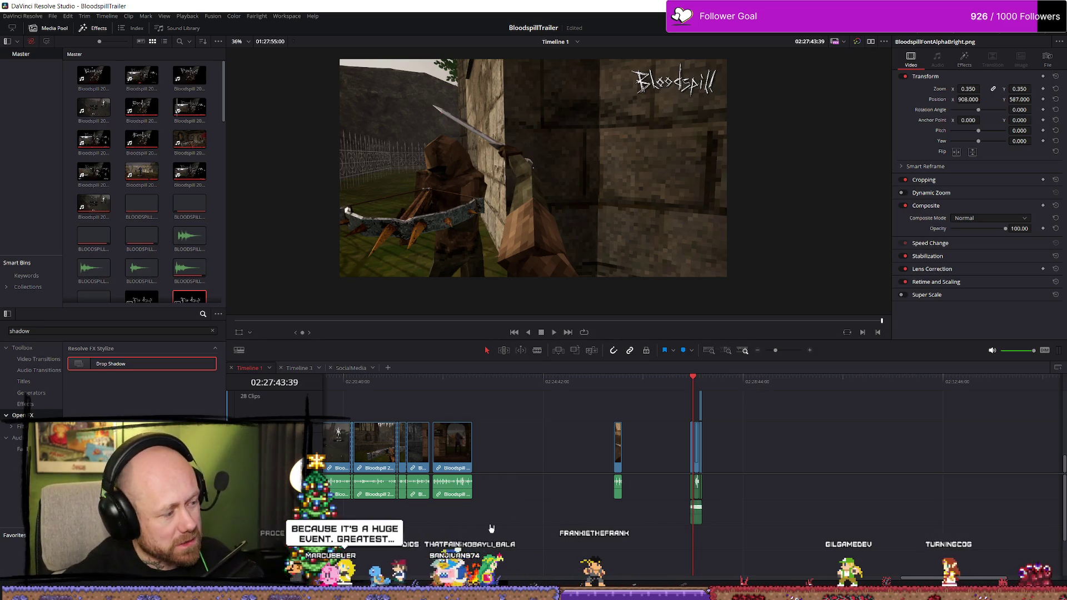
pyautogui.moveTo(969, 582); pyautogui.dragTo(391, 582)
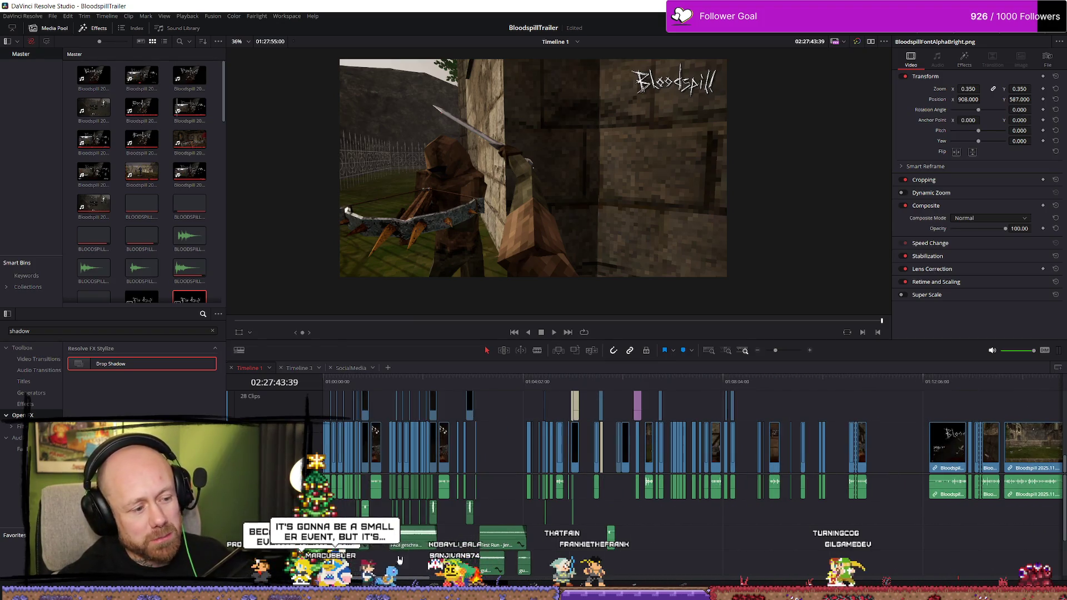
pyautogui.click(436, 390)
pyautogui.scroll(5, 909, 500)
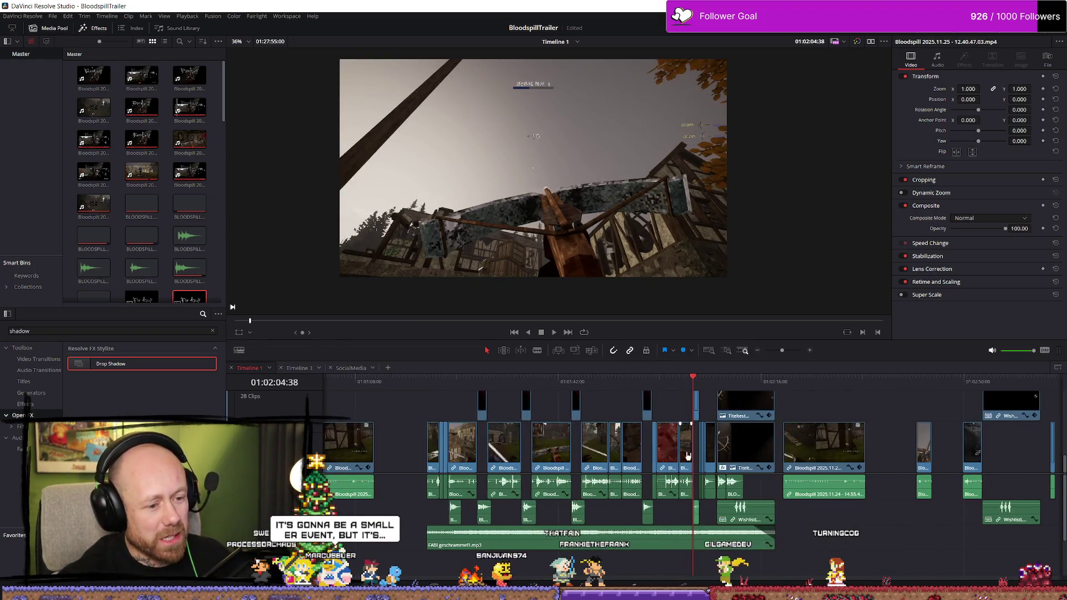
pyautogui.scroll(2, 909, 501)
# Step: Play back the closing part of Timeline 1 up to the end card
pyautogui.press('space')
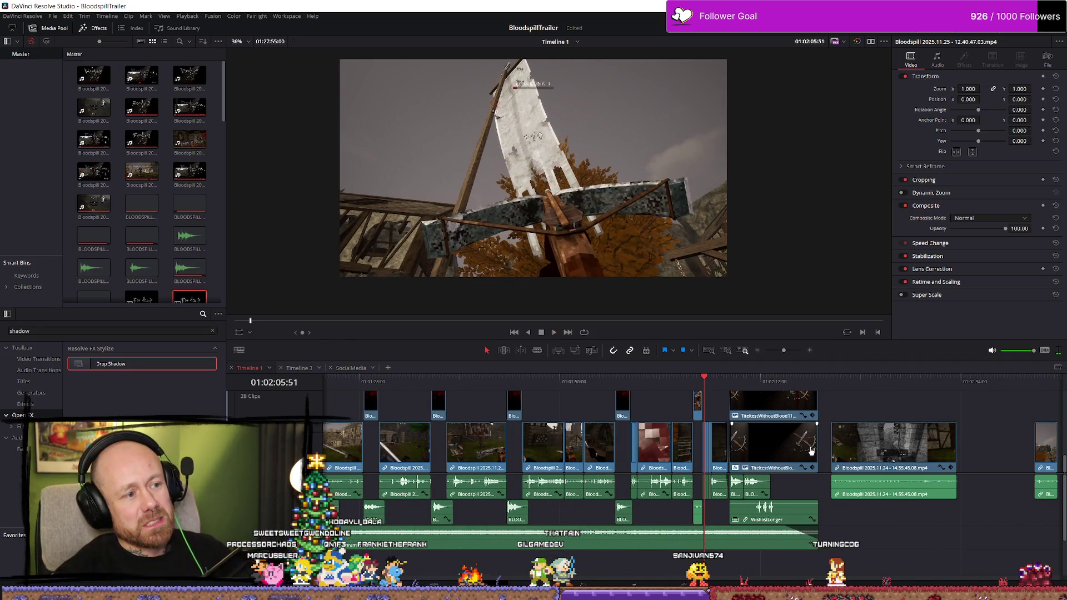
pyautogui.scroll(3, 828, 457)
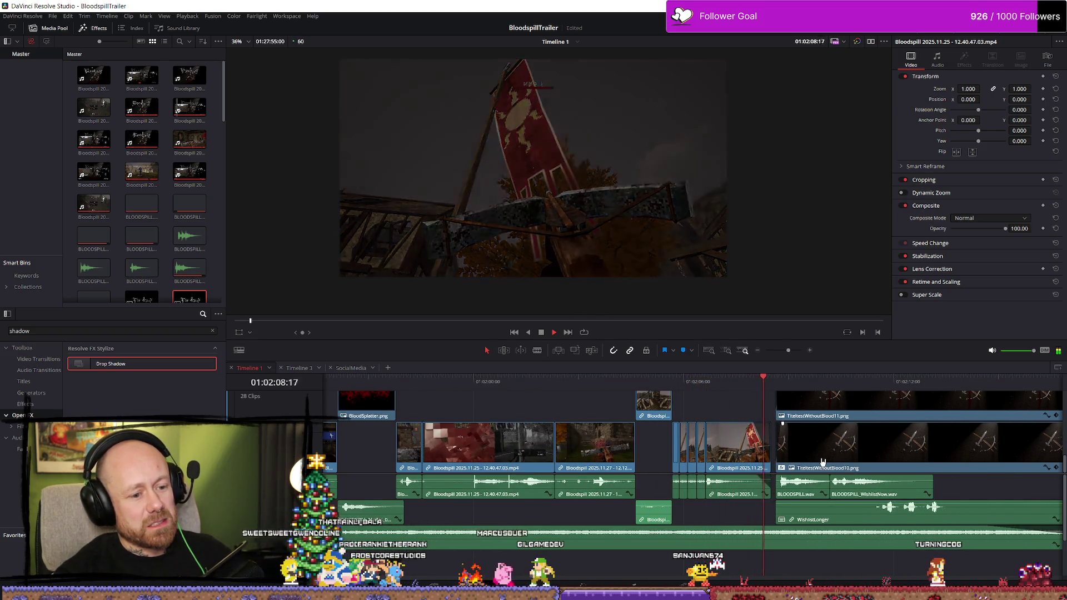
pyautogui.press('space')
pyautogui.scroll(-4, 823, 462)
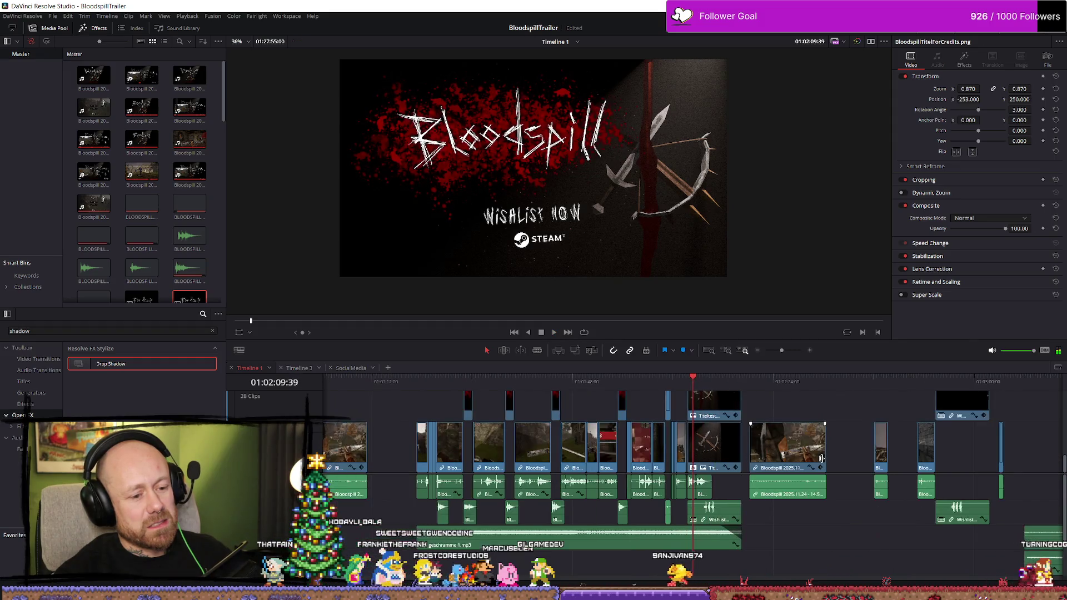
pyautogui.scroll(3, 706, 459)
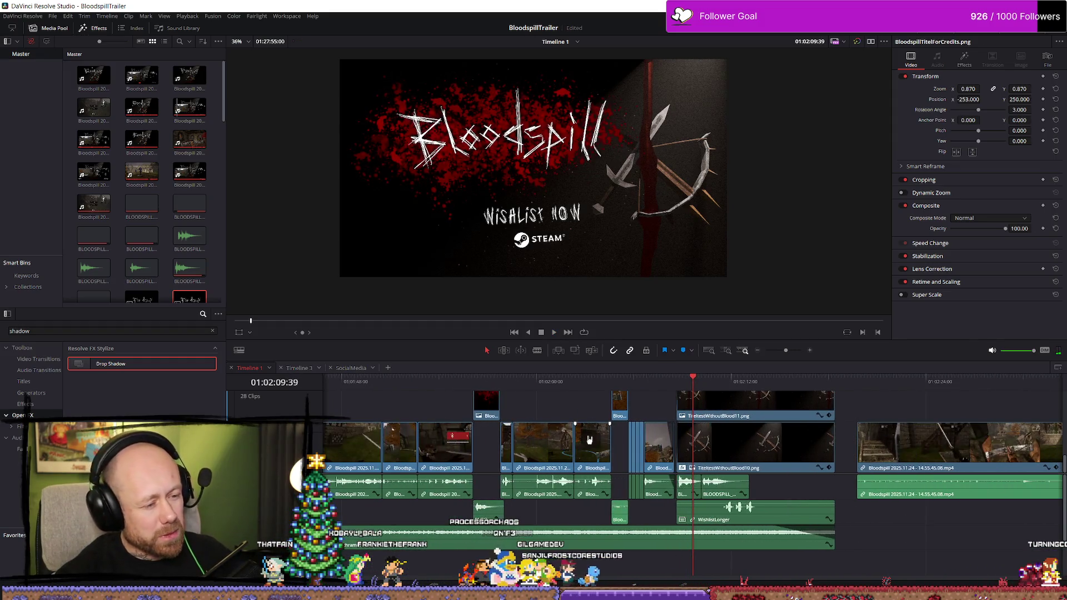
pyautogui.click(435, 382)
pyautogui.press('space')
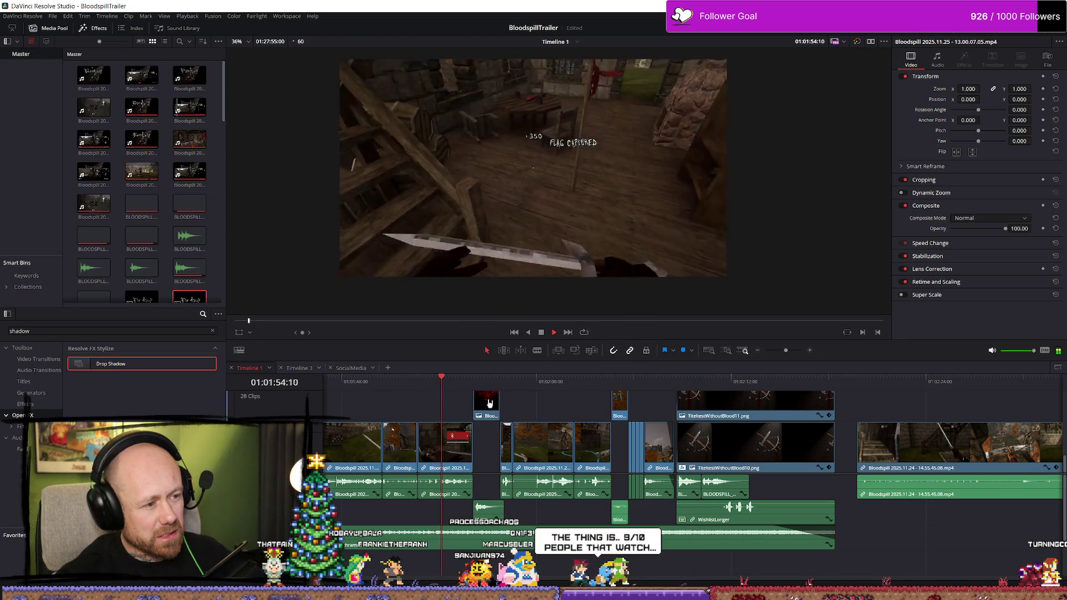
pyautogui.press('space')
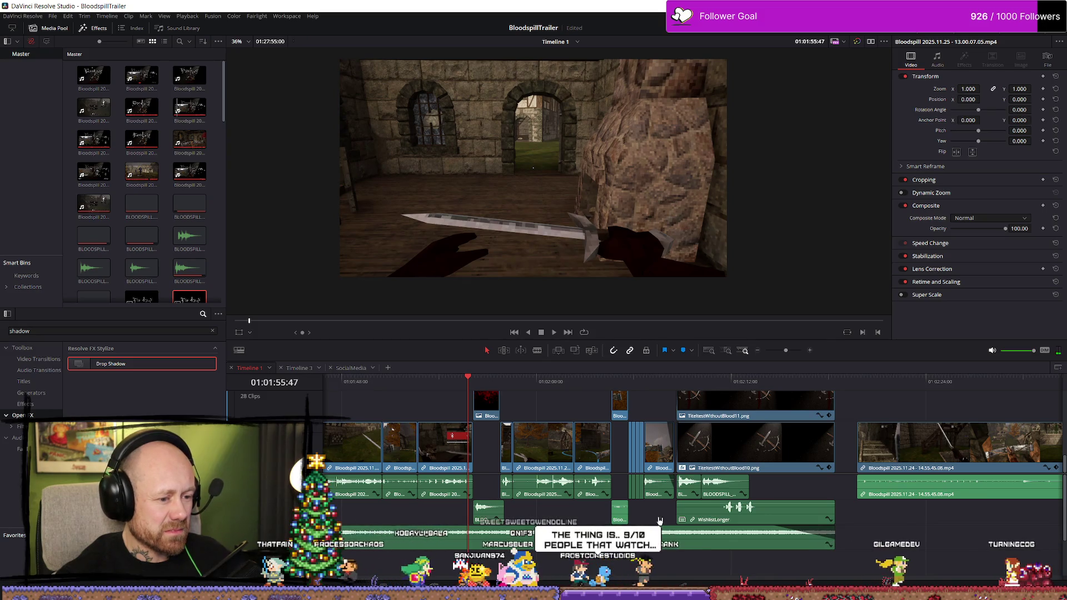
# Step: Rubber-band select the closing end-card clips, then go back to the SocialMedia timeline
pyautogui.moveTo(666, 518)
pyautogui.mouseDown()
pyautogui.moveTo(498, 430)
pyautogui.moveTo(484, 409)
pyautogui.mouseUp()
pyautogui.scroll(2, 503, 414)
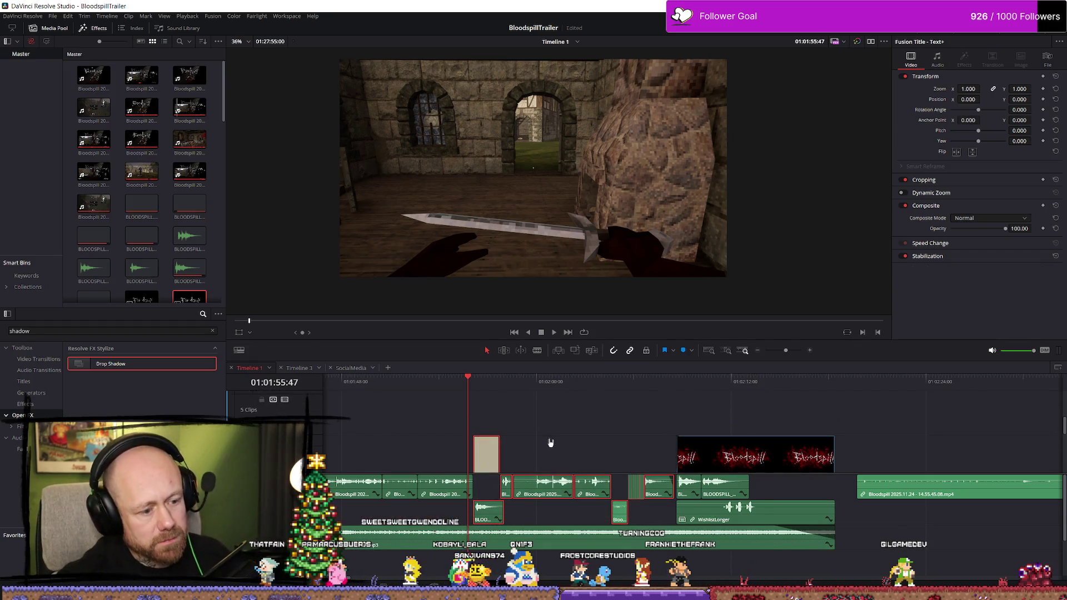
pyautogui.click(351, 368)
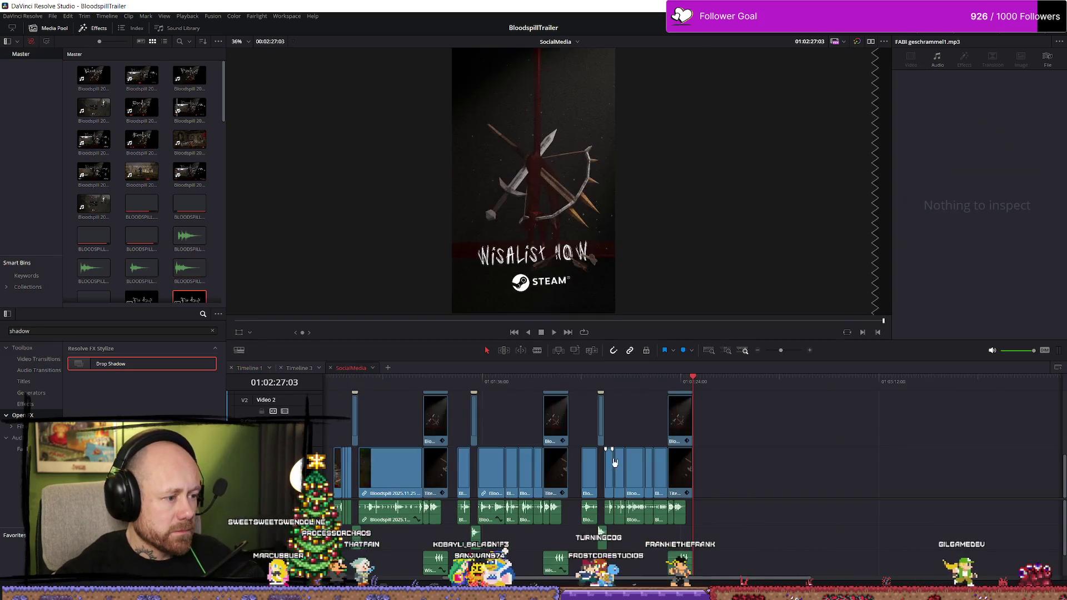
# Step: Paste the Timeline 1 ending clips after the SocialMedia cut's end and nudge them slightly later
pyautogui.click(712, 382)
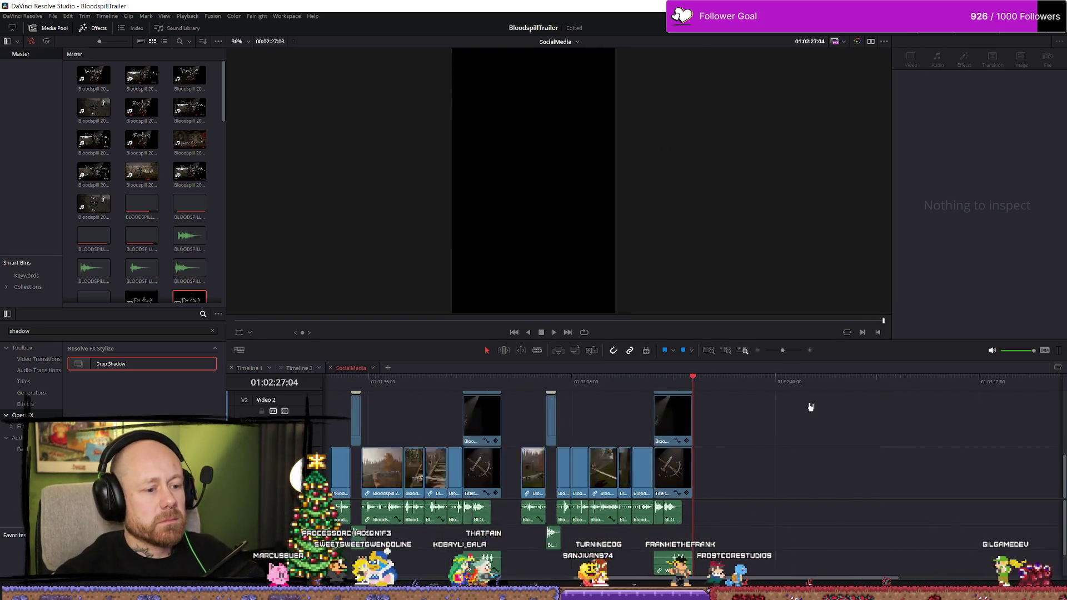
pyautogui.scroll(3, 726, 386)
pyautogui.click(715, 381)
pyautogui.hotkey('ctrl', 'a')
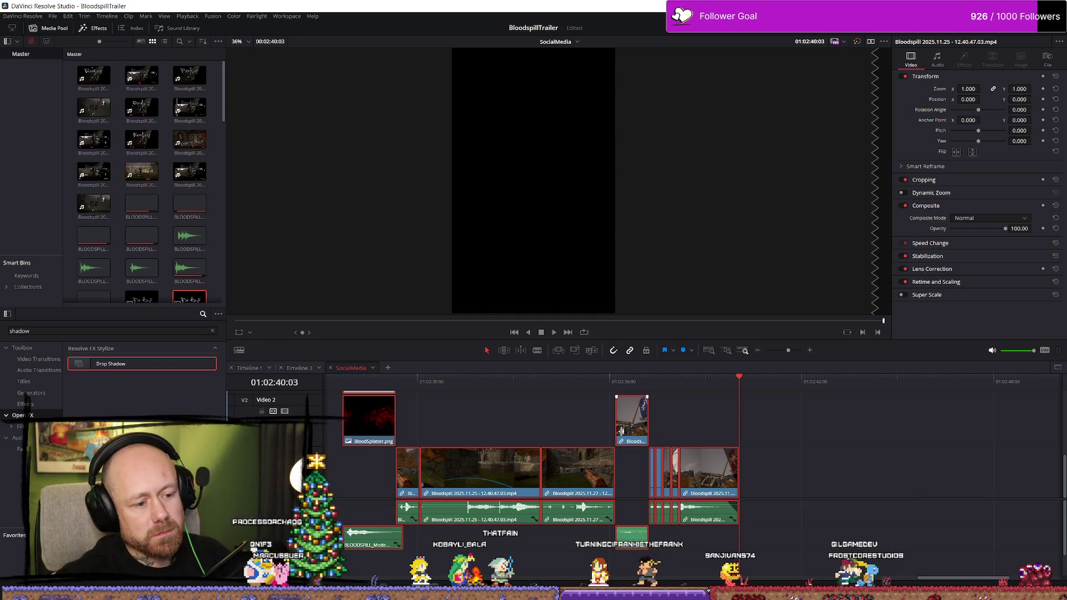
pyautogui.scroll(-5, 639, 428)
pyautogui.scroll(3, 639, 429)
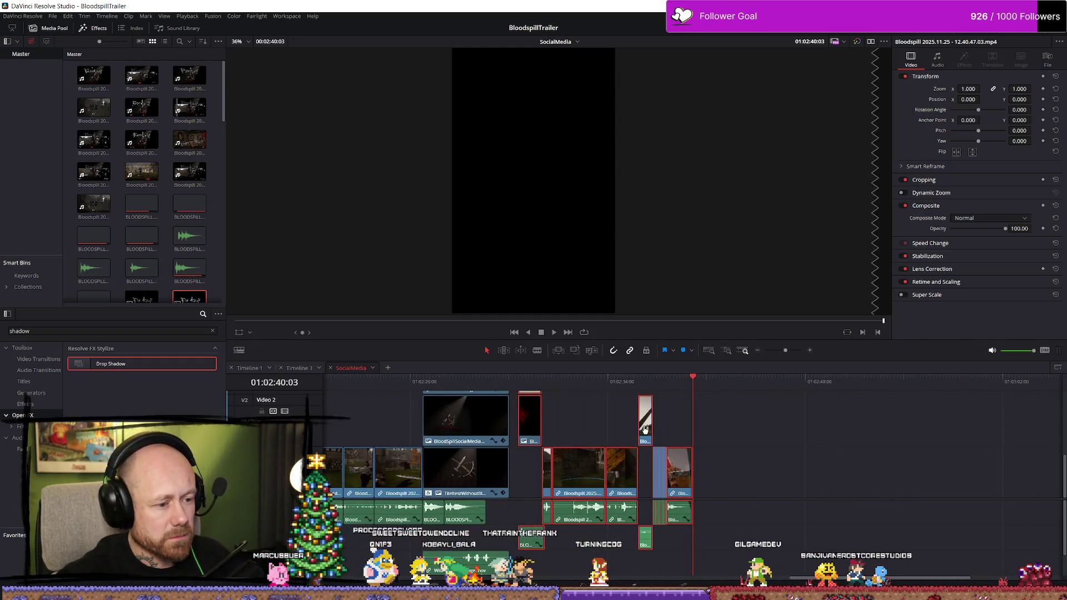
pyautogui.moveTo(562, 512); pyautogui.dragTo(591, 512)
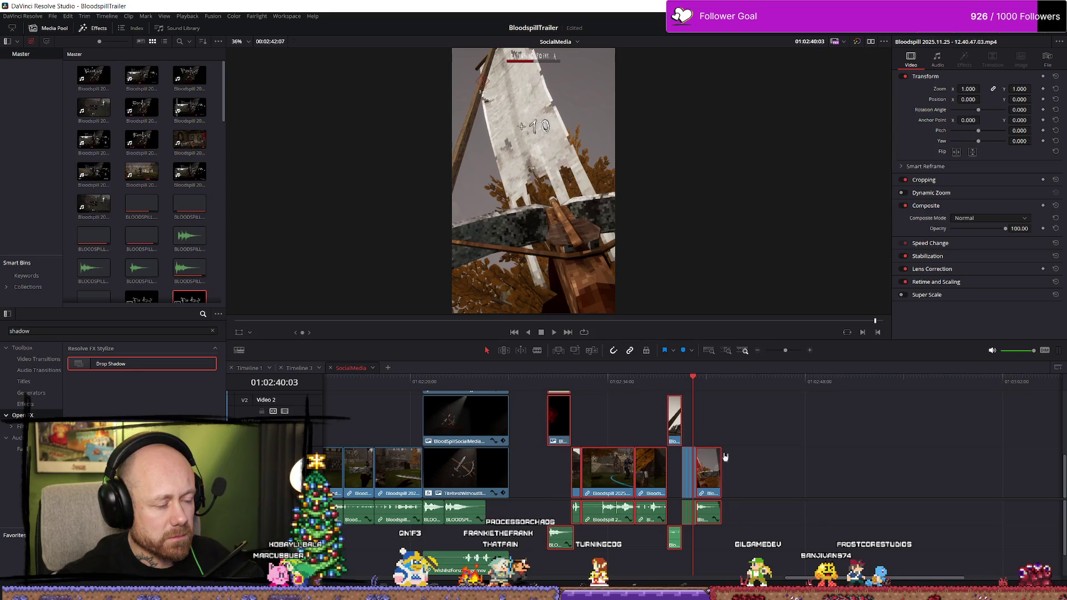
pyautogui.click(147, 180)
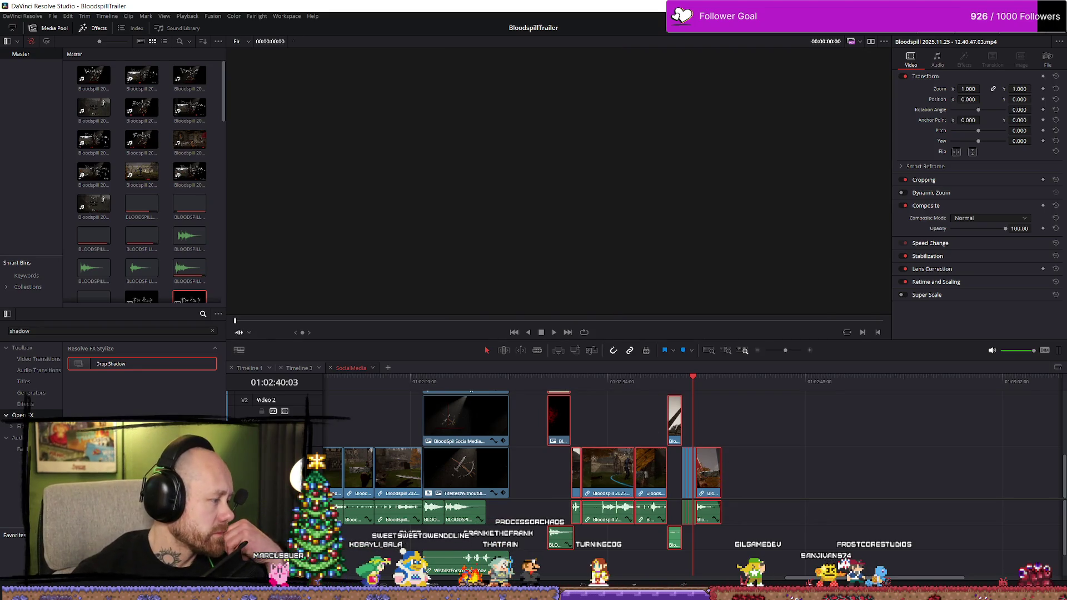